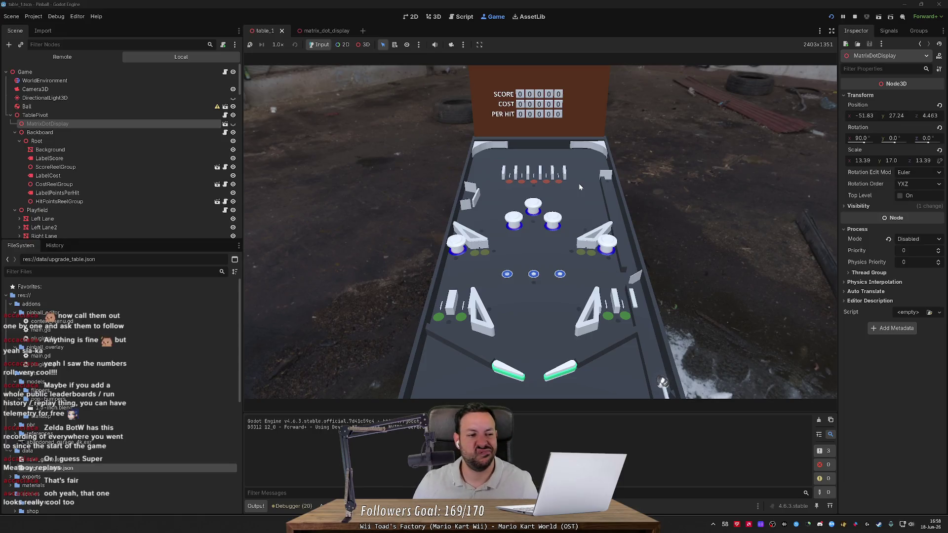
Switch to Firefox and scroll through the 'How to make a heat map?' forum thread.
key(alt+Tab)
scroll(580, 187, down, 3)
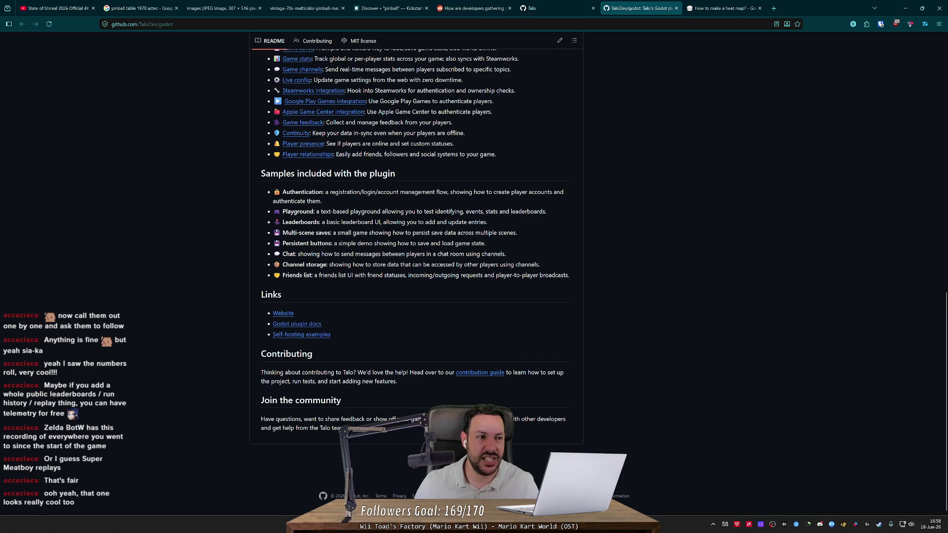
key(ctrl+Tab)
scroll(446, 280, down, 4)
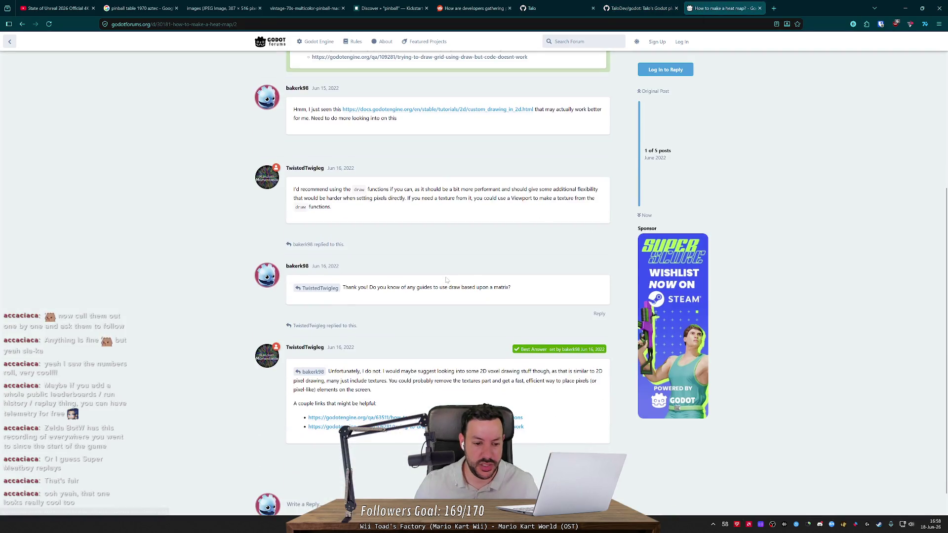
scroll(446, 280, down, 1)
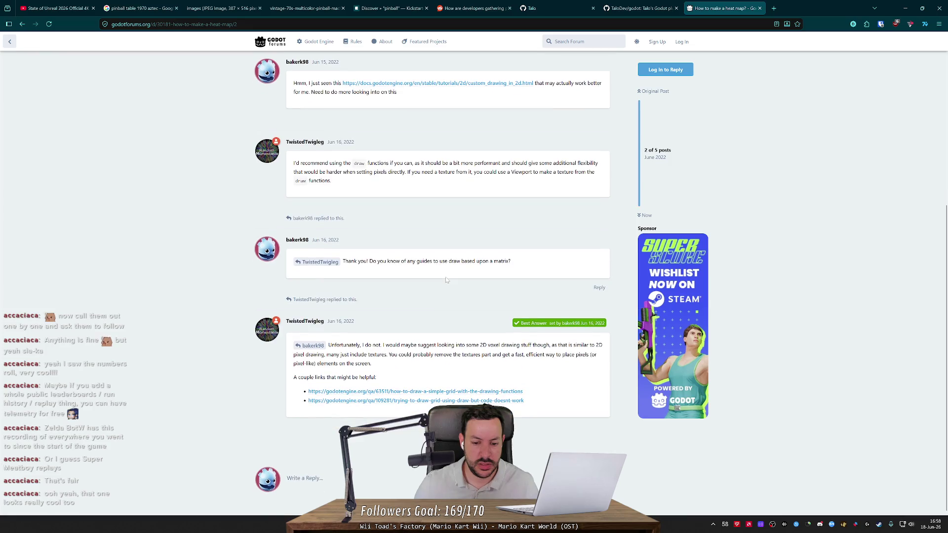
Open the linked 'How to draw a simple grid with the drawing functions' topic, then return to Godot.
click(452, 391)
scroll(459, 330, down, 5)
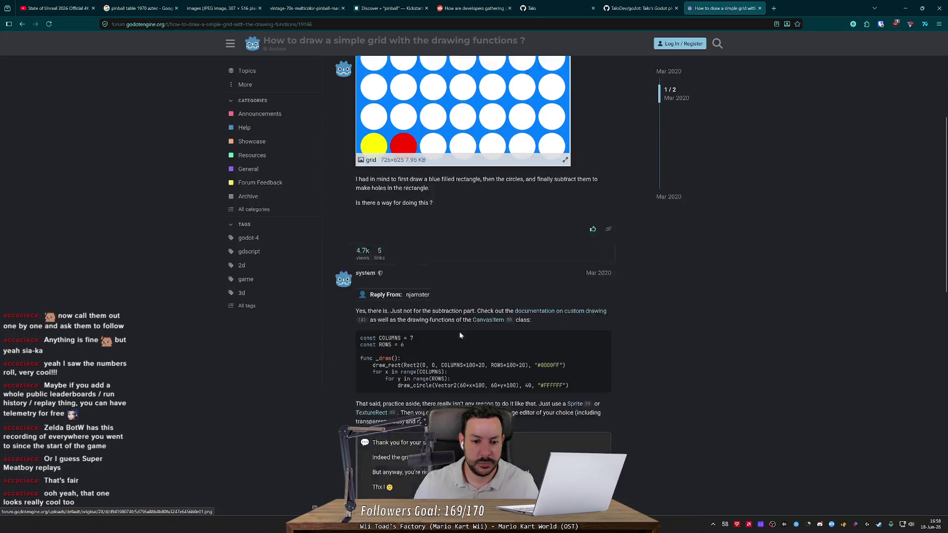
scroll(460, 331, down, 5)
scroll(449, 328, up, 10)
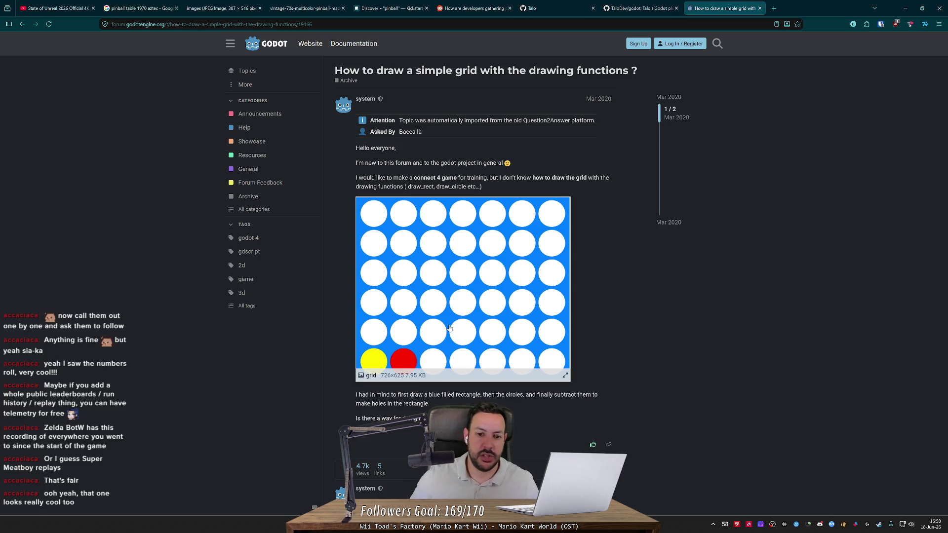
key(alt+Tab)
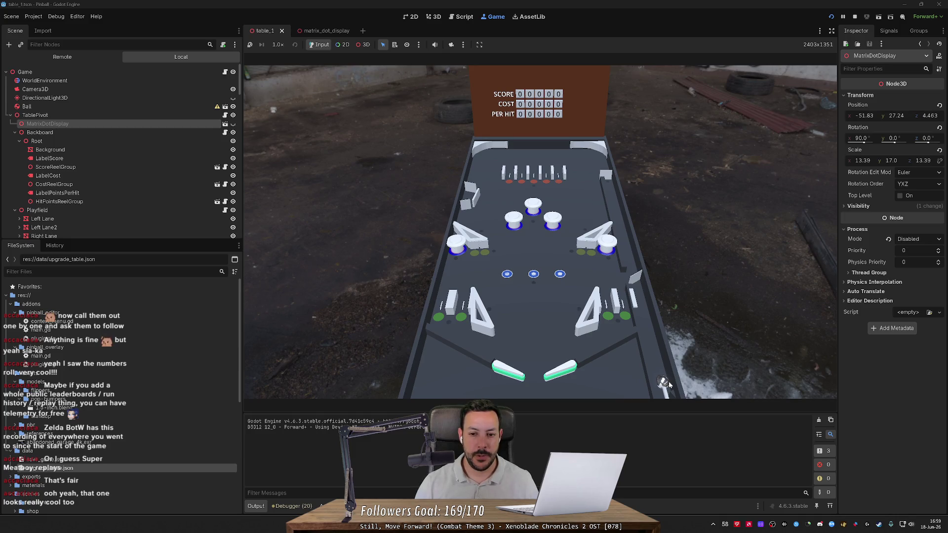
key(alt+Tab)
Scroll through the grid topic, then go back to the heat-map thread.
scroll(649, 331, down, 3)
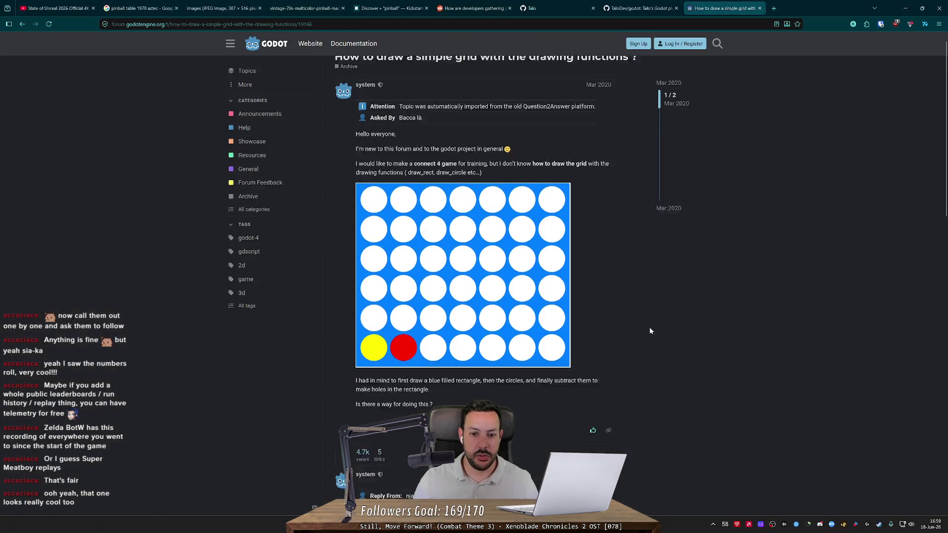
scroll(649, 330, down, 4)
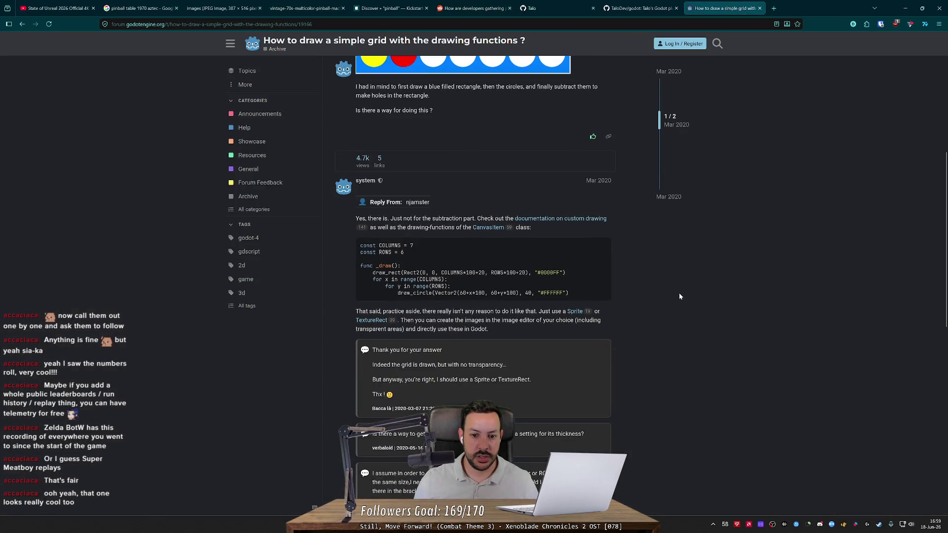
scroll(679, 296, down, 5)
scroll(701, 222, up, 11)
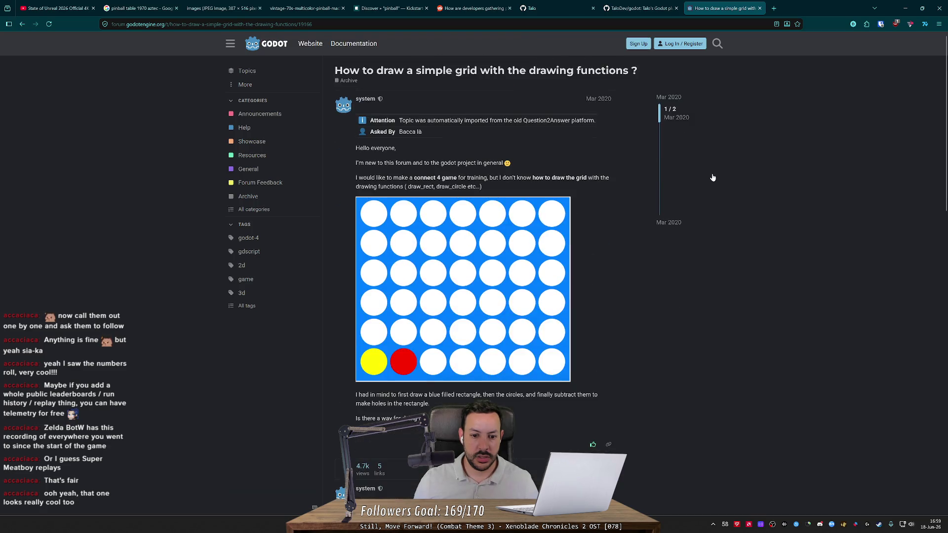
key(alt+Left)
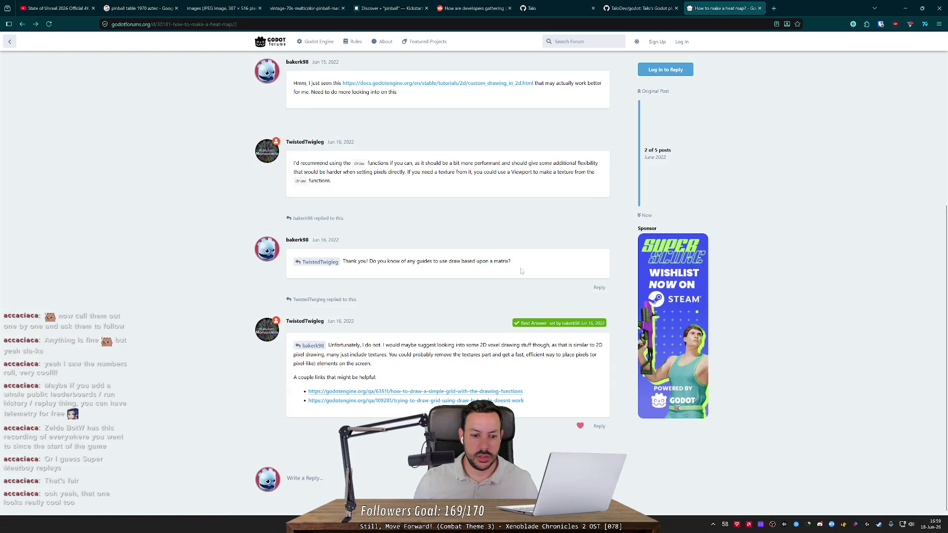
Read the 'Trying to draw grid using draw(), but code doesn't work' thread, then start a blank tab.
click(437, 401)
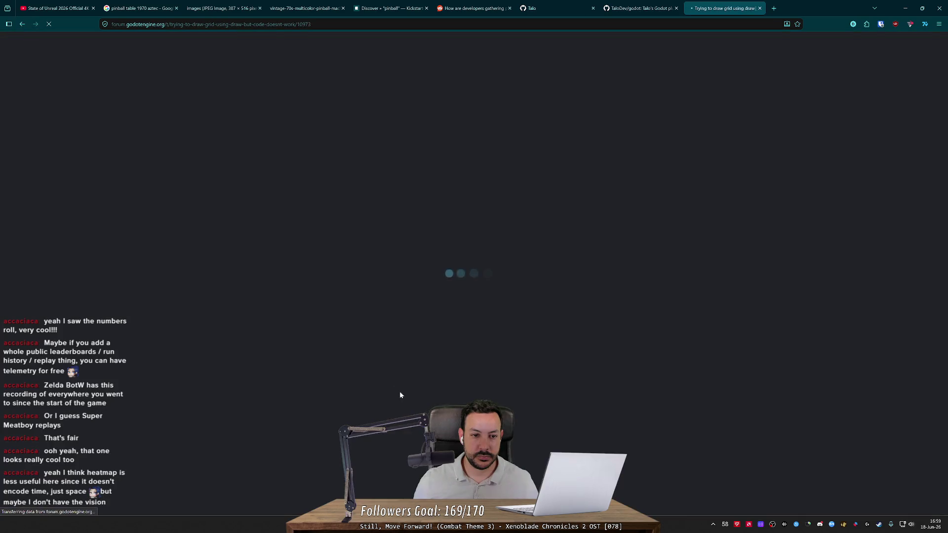
middle_click(105, 221)
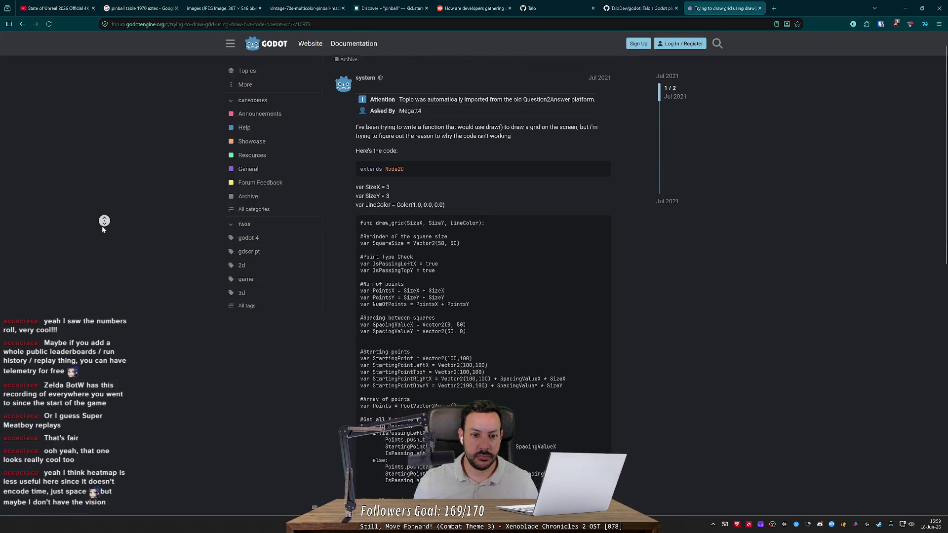
scroll(124, 339, down, 10)
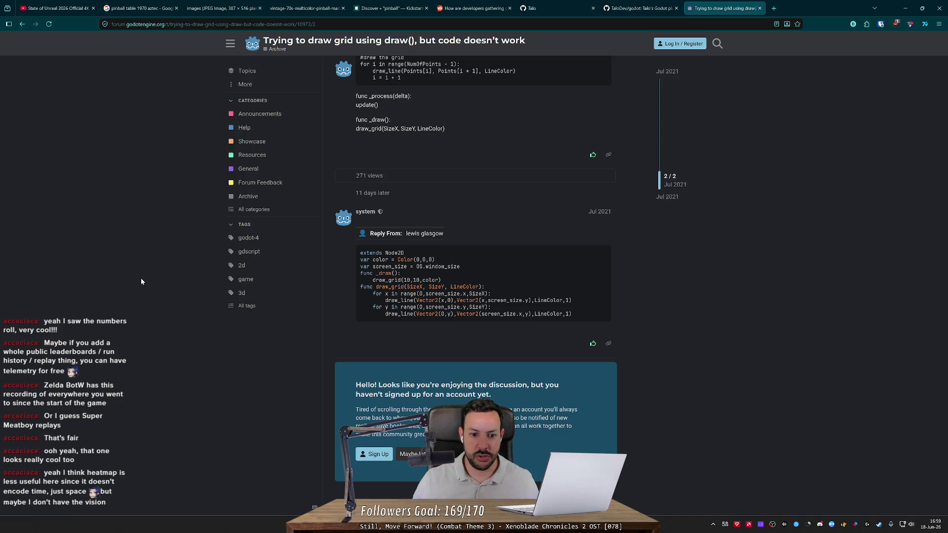
scroll(188, 214, up, 6)
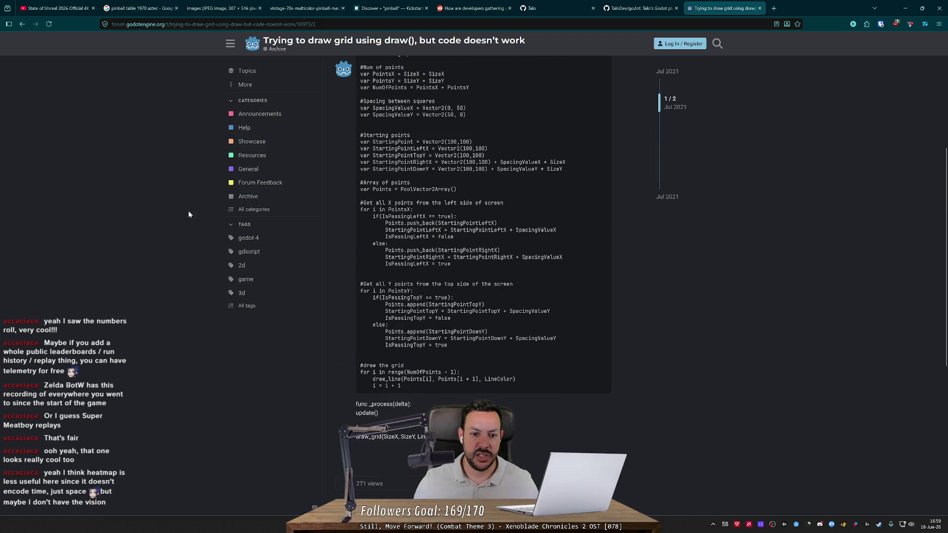
scroll(396, 248, up, 5)
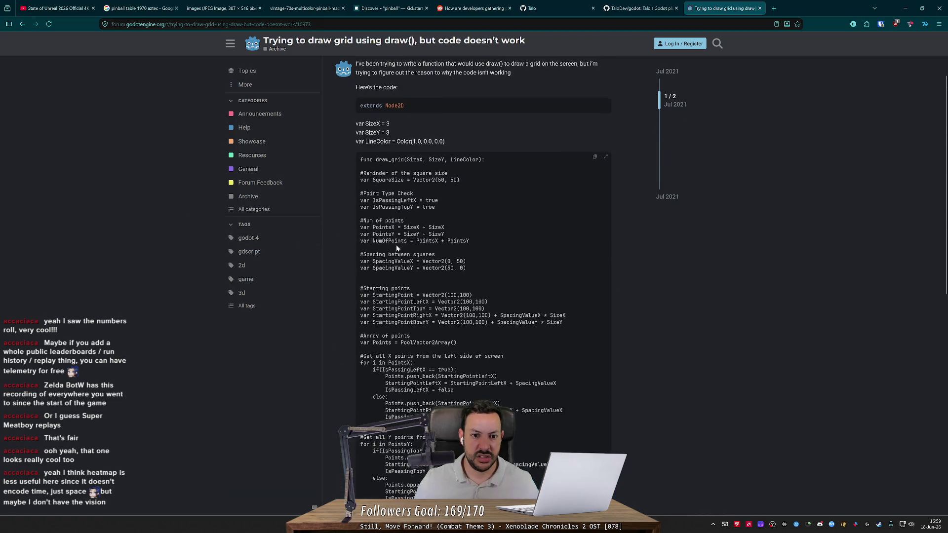
click(774, 9)
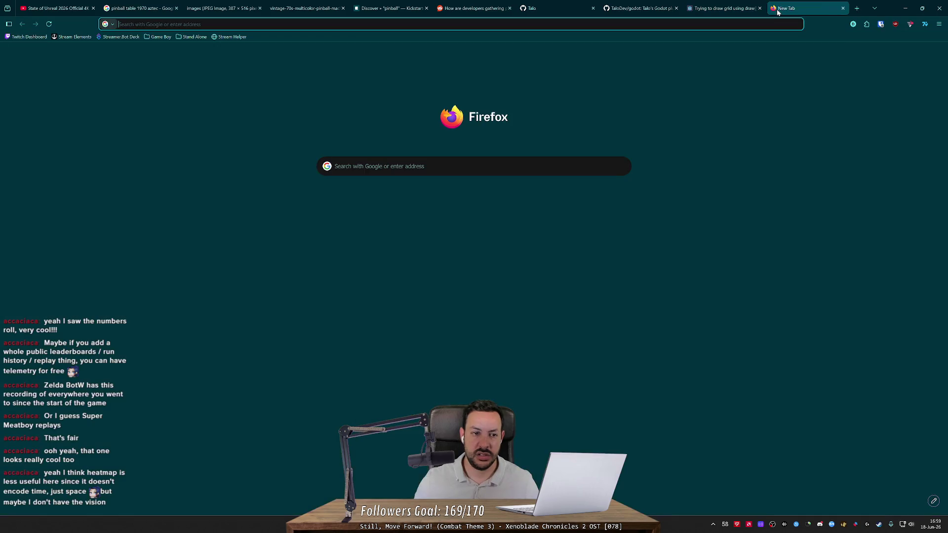
Google 'godot draw_grid', open the 'Drawing an infinite grid from a tool' result, and return to Godot.
text(godo)
text(t draw_grid)
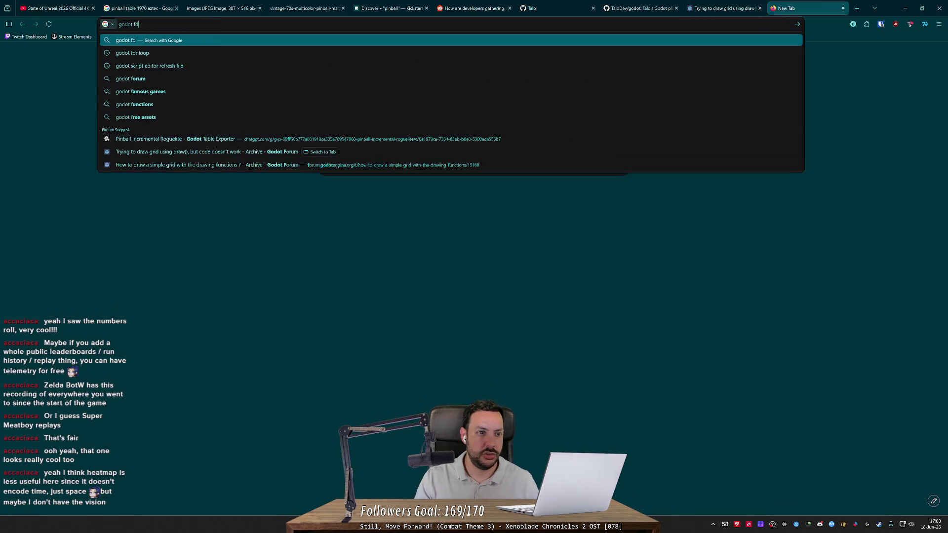
key(Return)
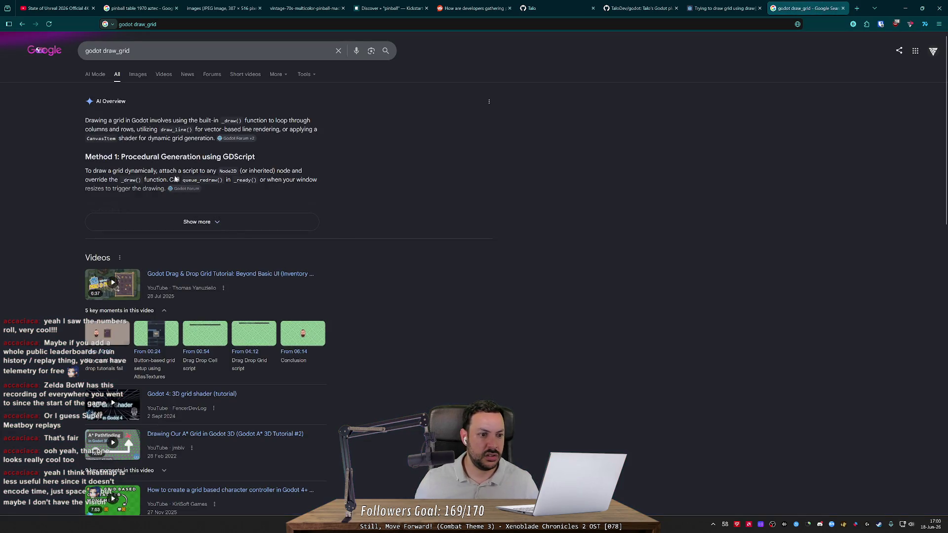
scroll(197, 222, down, 3)
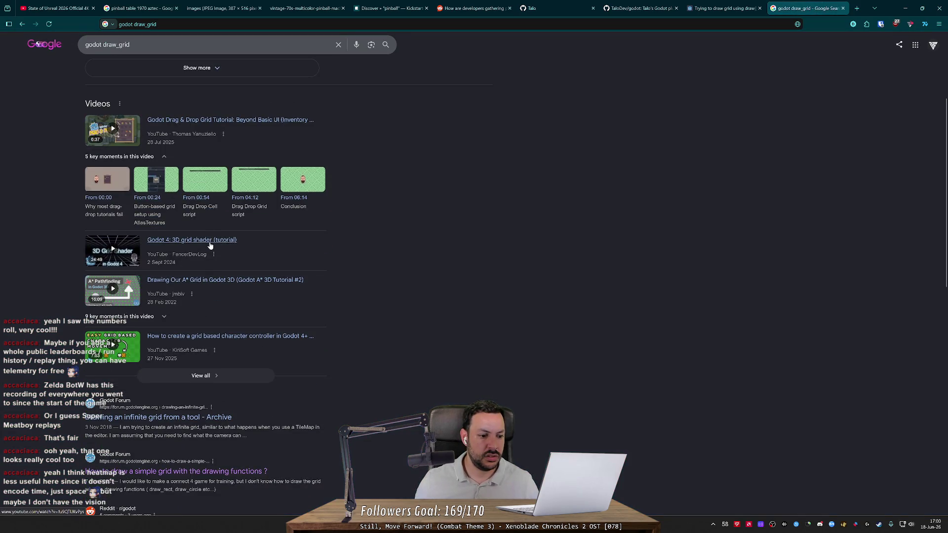
scroll(210, 248, down, 5)
click(197, 188)
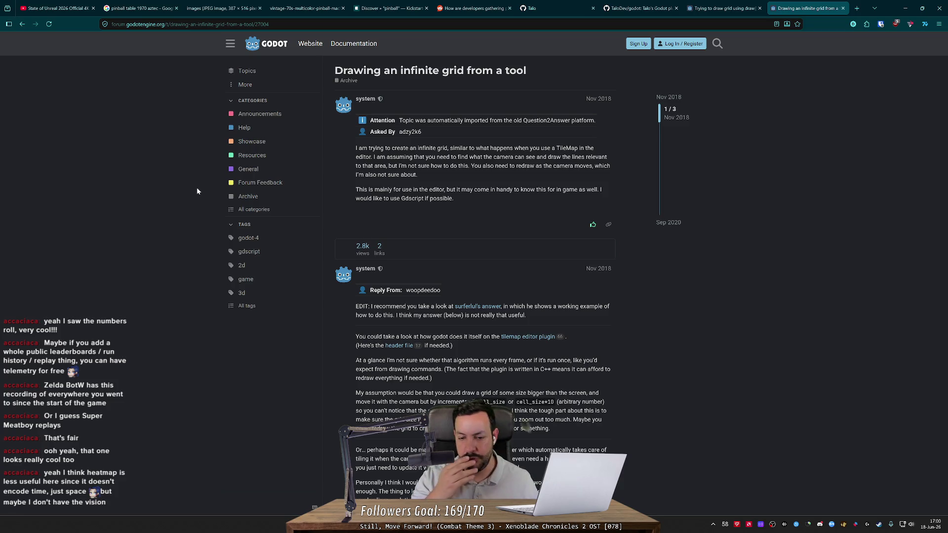
key(alt+Tab)
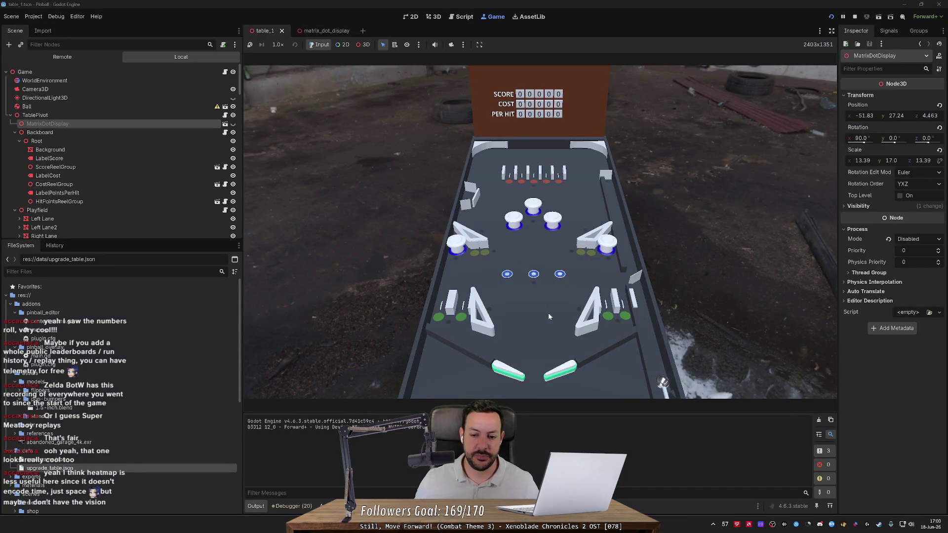
Launch the ball and work both flippers to keep it in play.
click(576, 347)
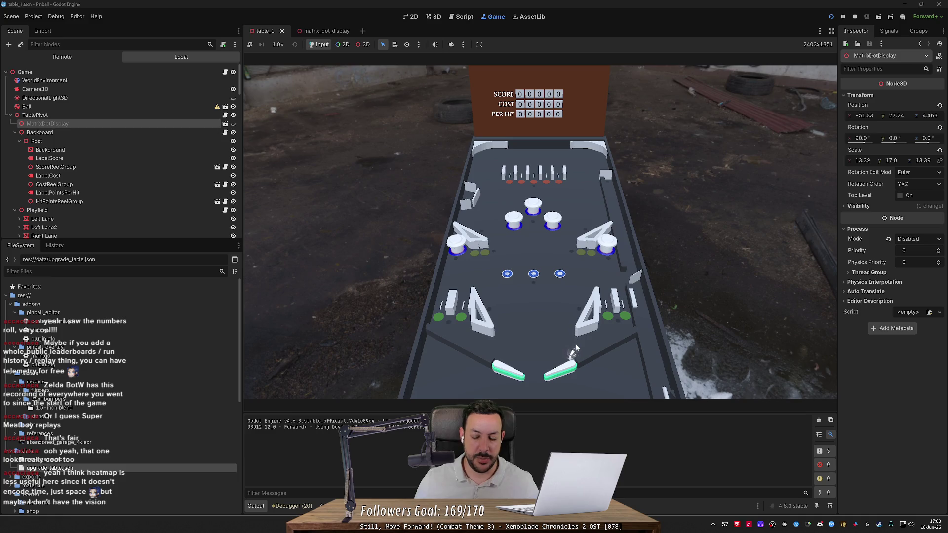
key(Right)
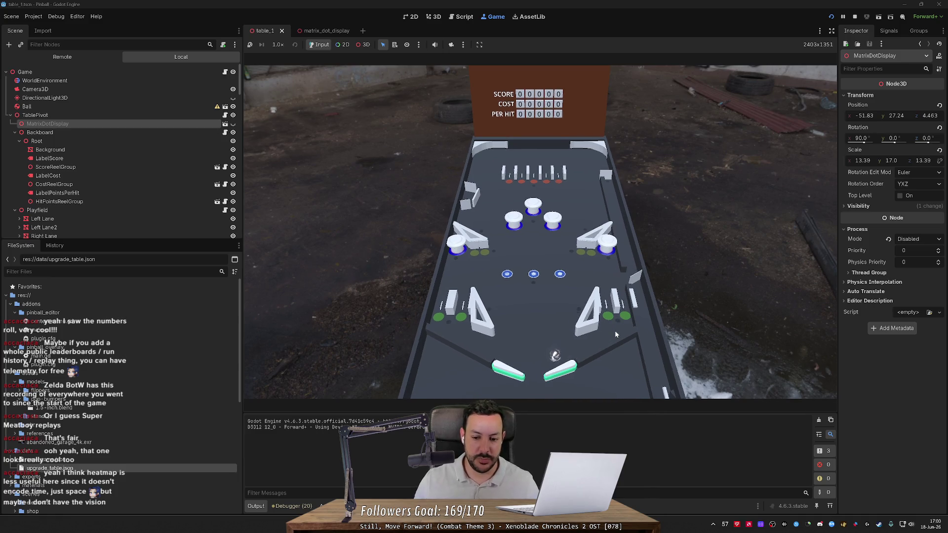
key(Left)
key(Right)
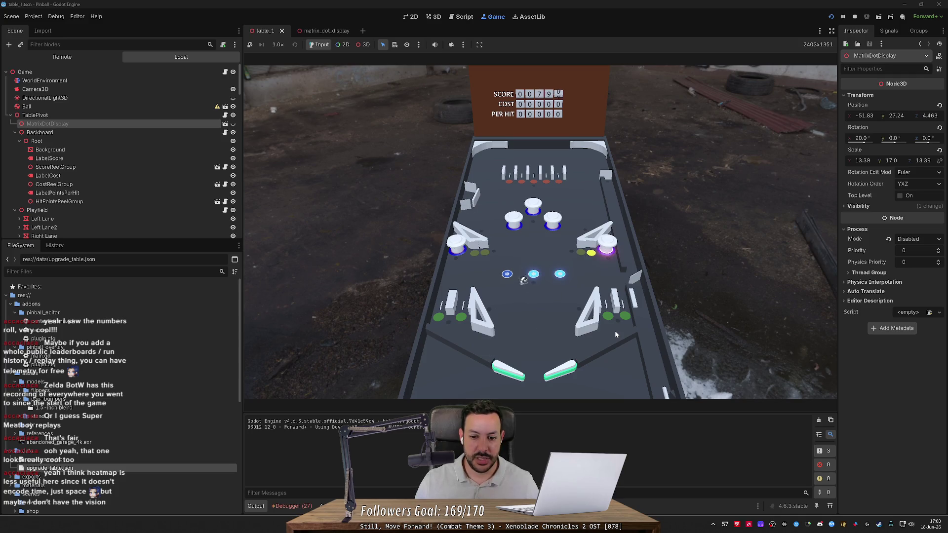
key(Right)
key(Left)
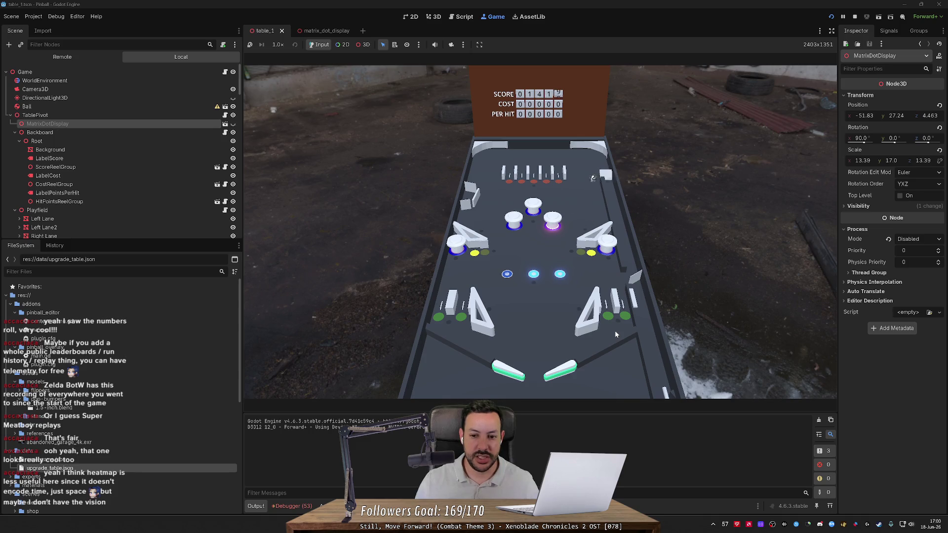
key(Left)
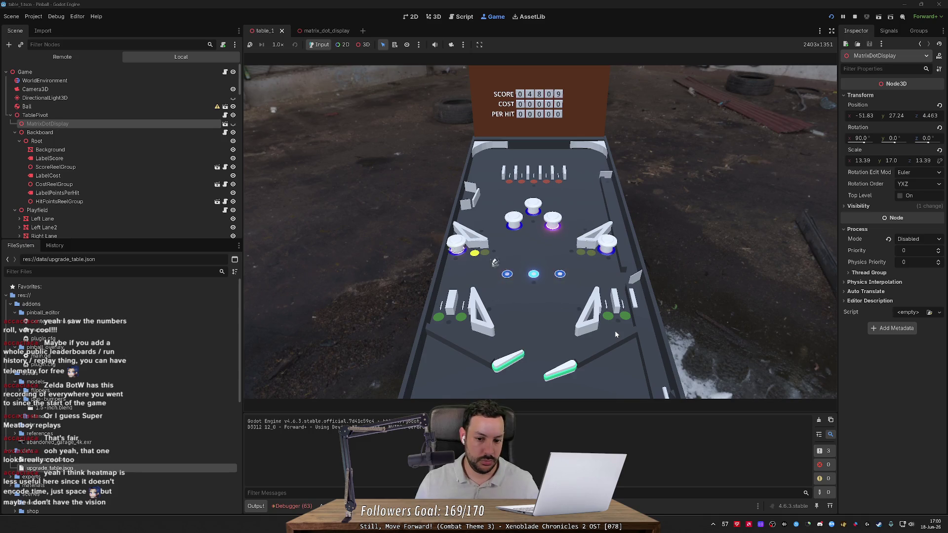
key(Right)
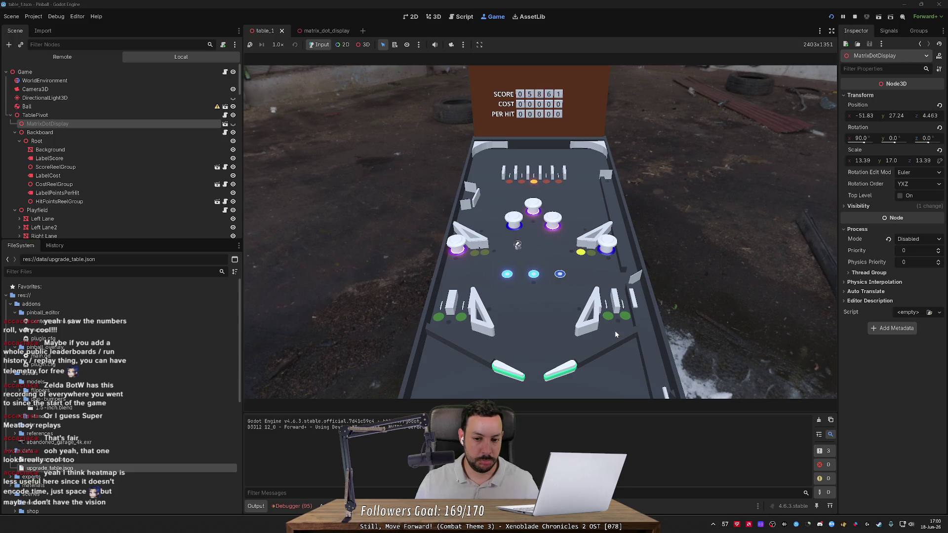
key(Left)
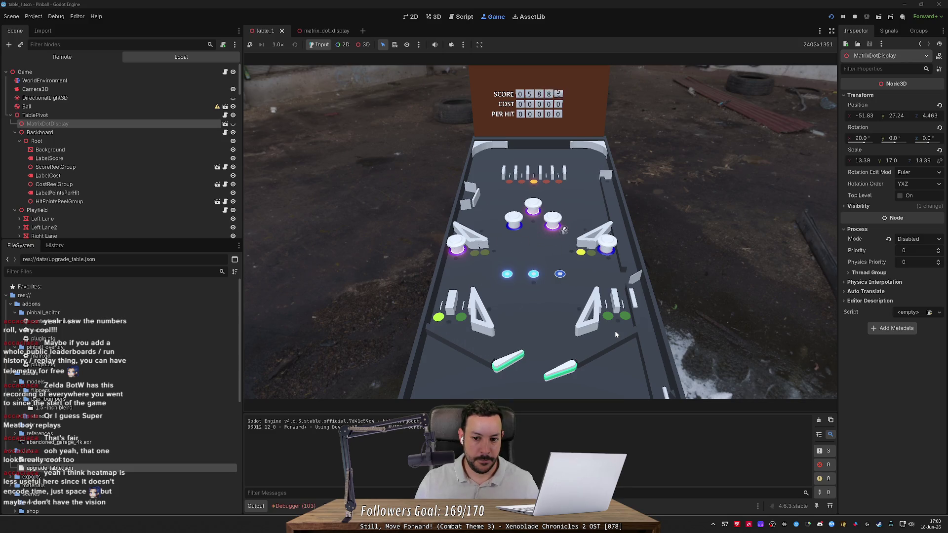
key(Left)
key(Right)
key(Left)
key(Right)
key(Right)
key(Left)
key(Right)
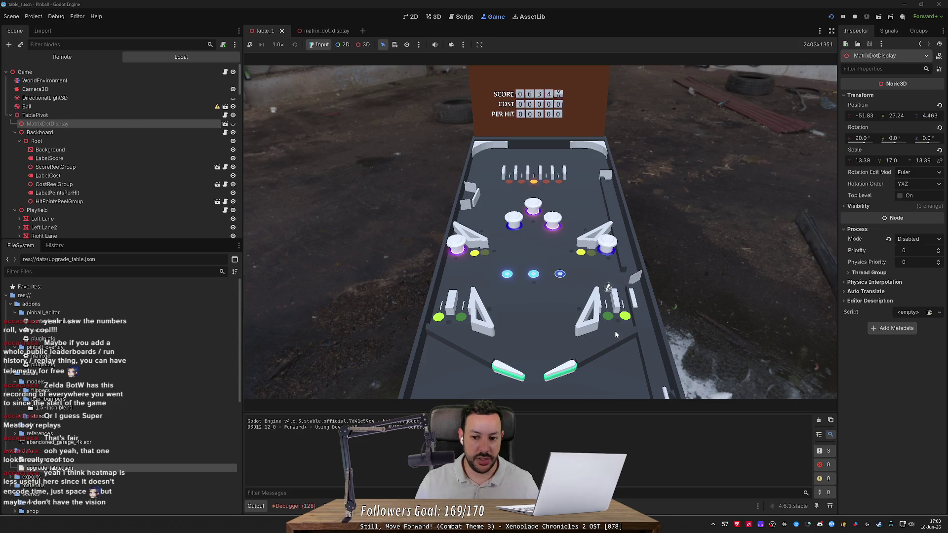
key(Right)
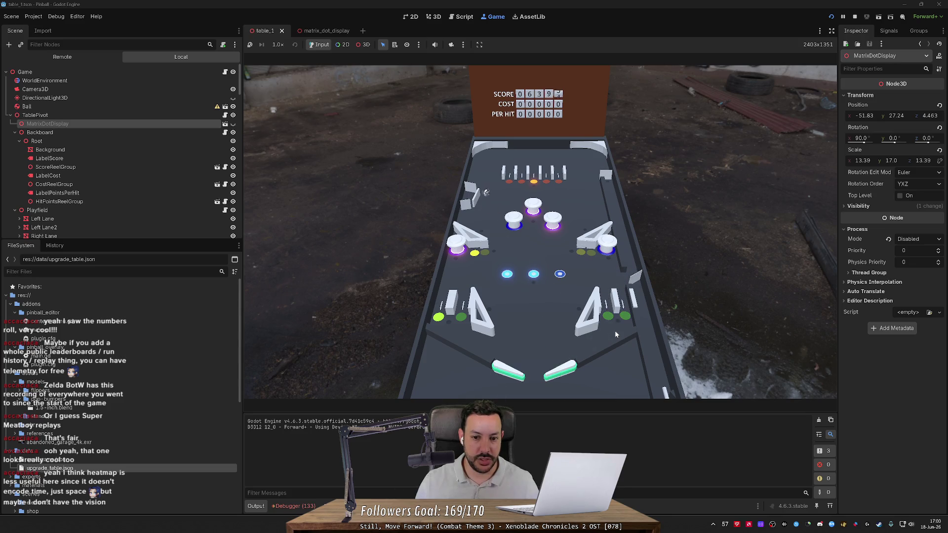
key(Left)
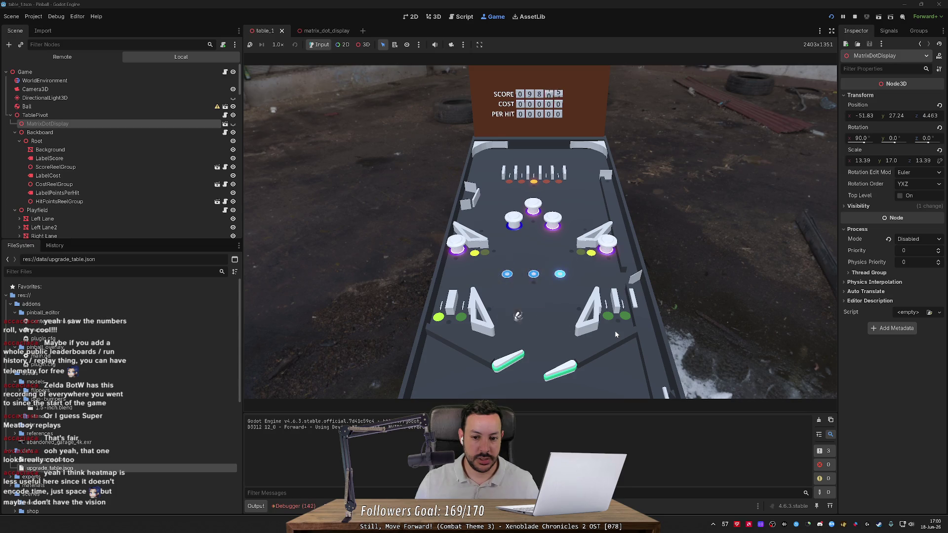
Keep sending the ball up into the bumpers and top lanes to build the score.
key(Right)
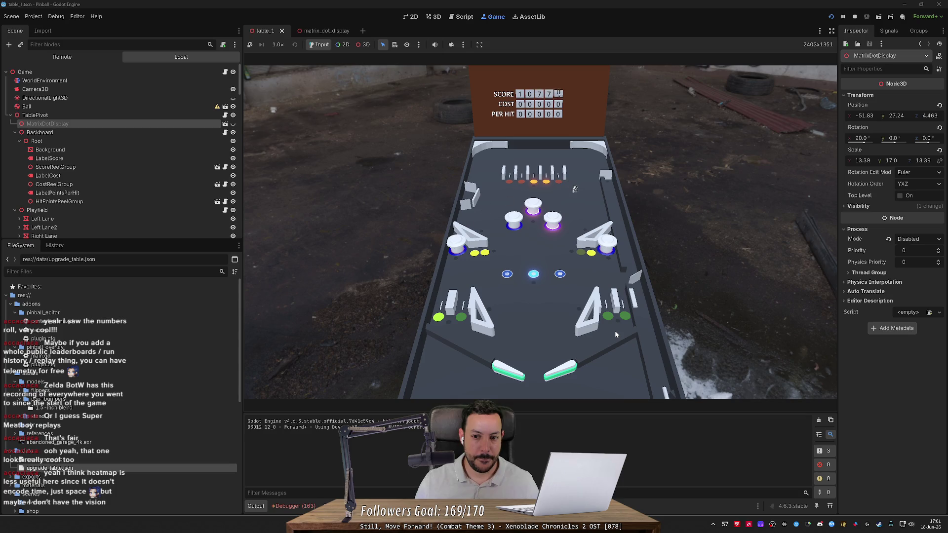
key(Left)
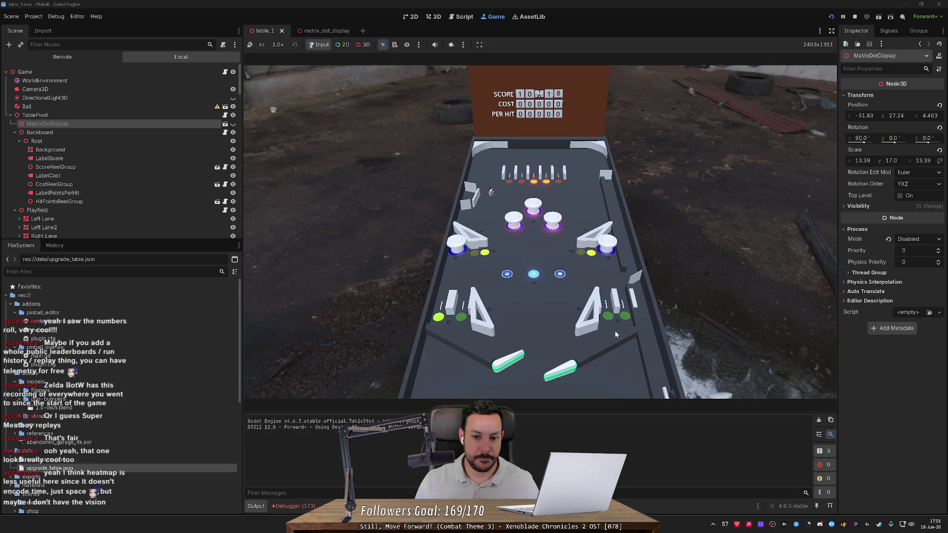
key(Right)
key(Left)
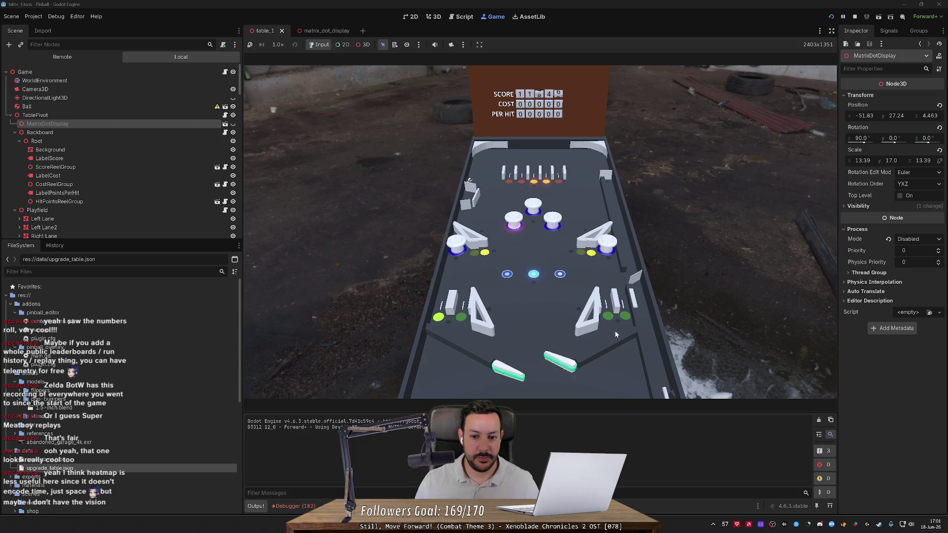
key(Right)
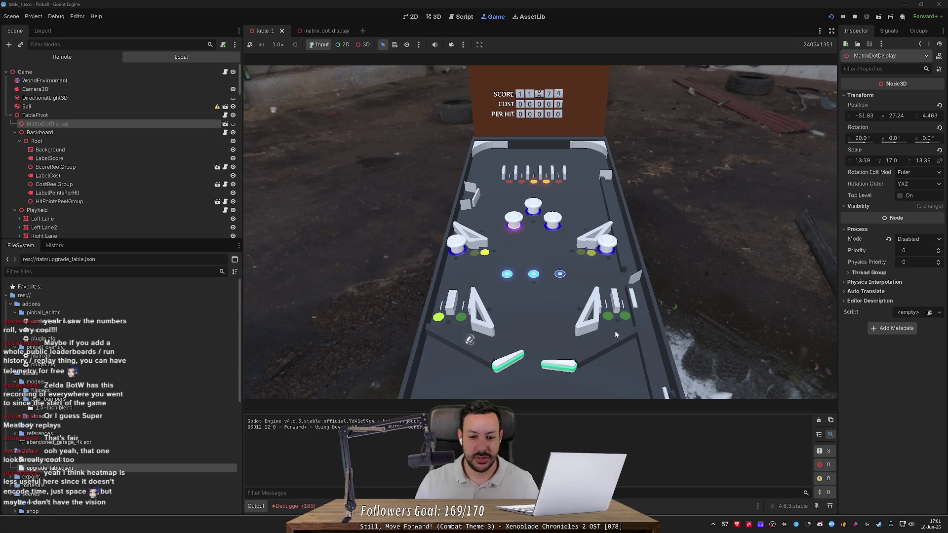
key(Left)
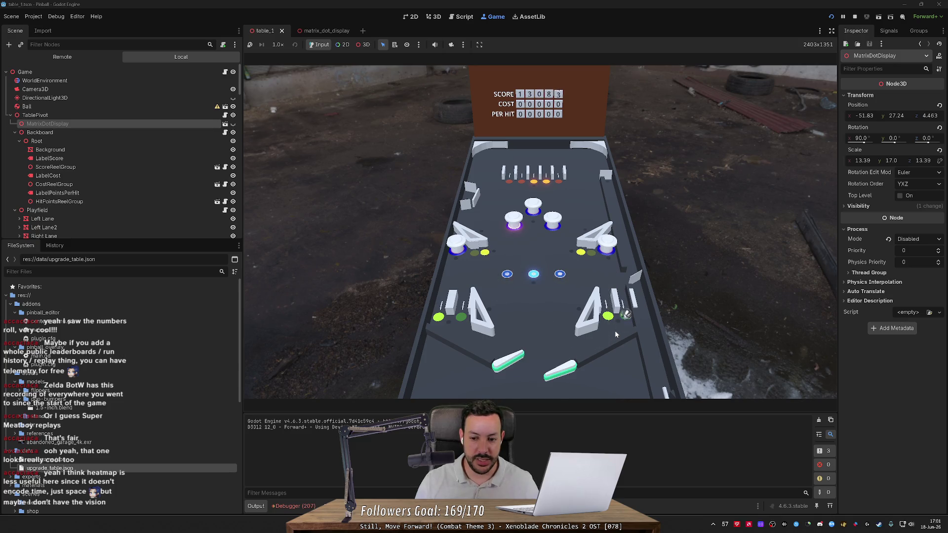
key(Left)
key(Right)
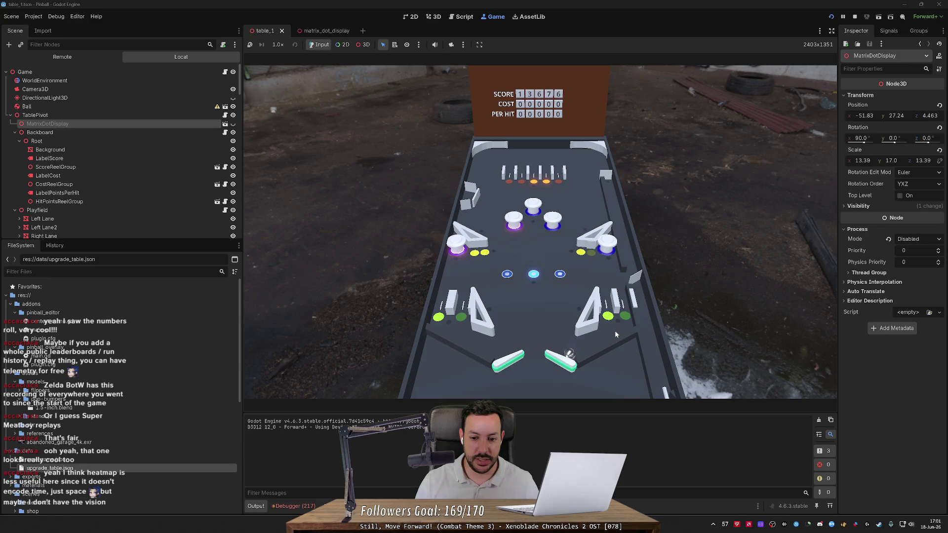
key(Right)
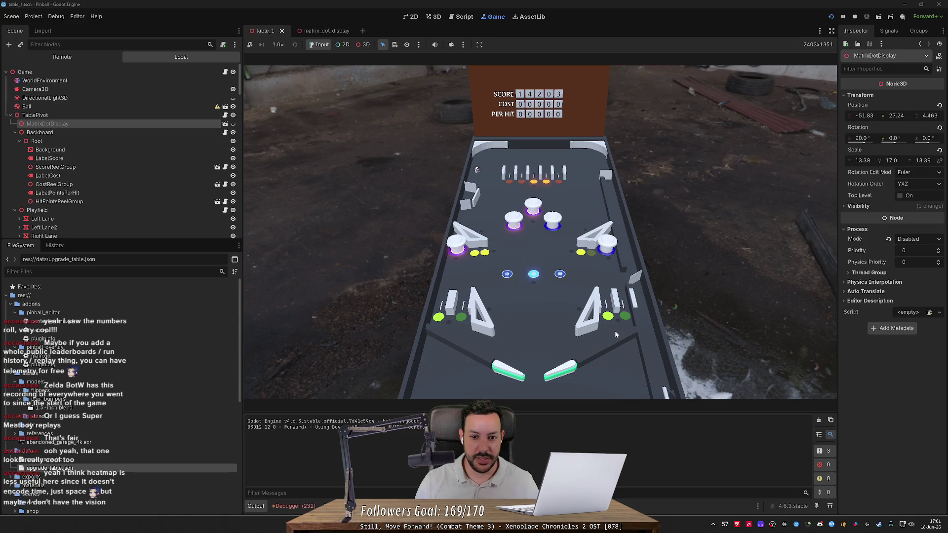
key(Left)
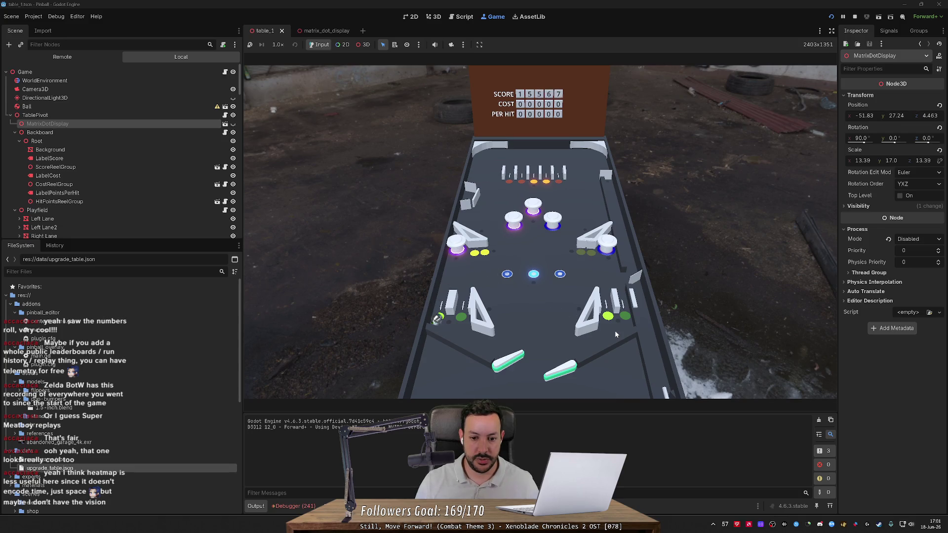
key(Right)
key(Right)
key(Left)
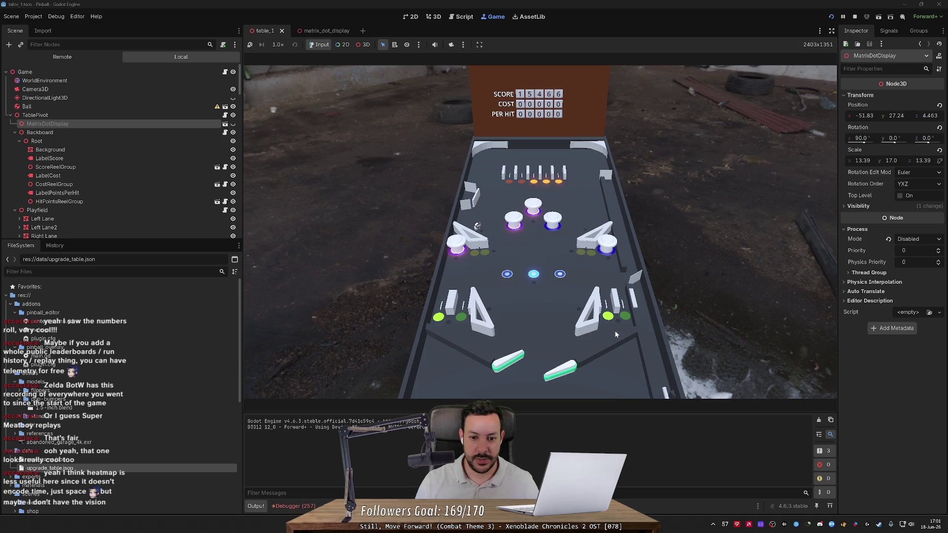
key(Left)
key(Right)
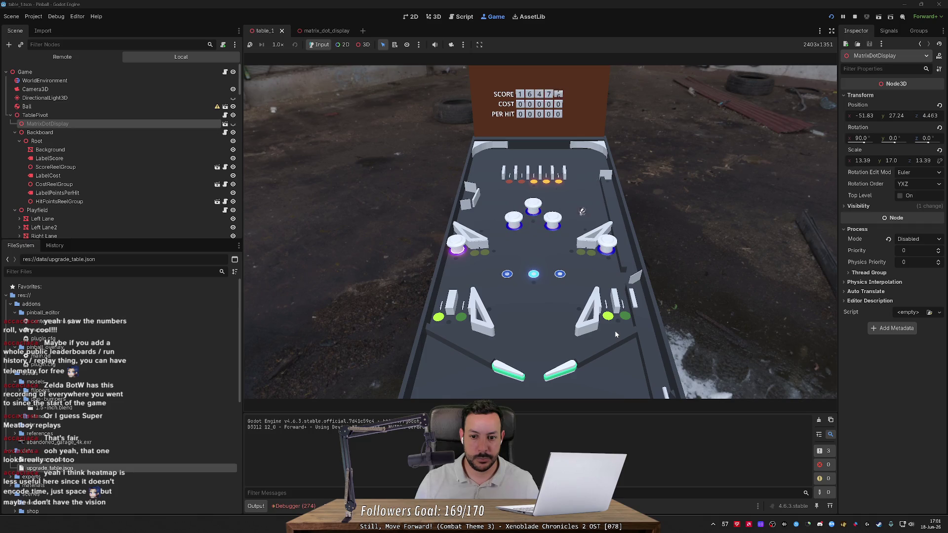
key(Right)
key(Left)
key(Right)
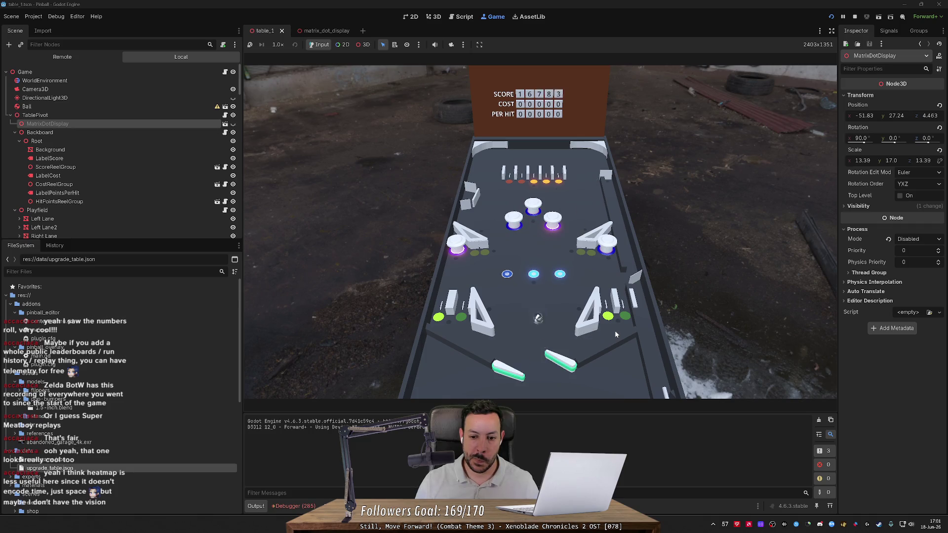
key(Left)
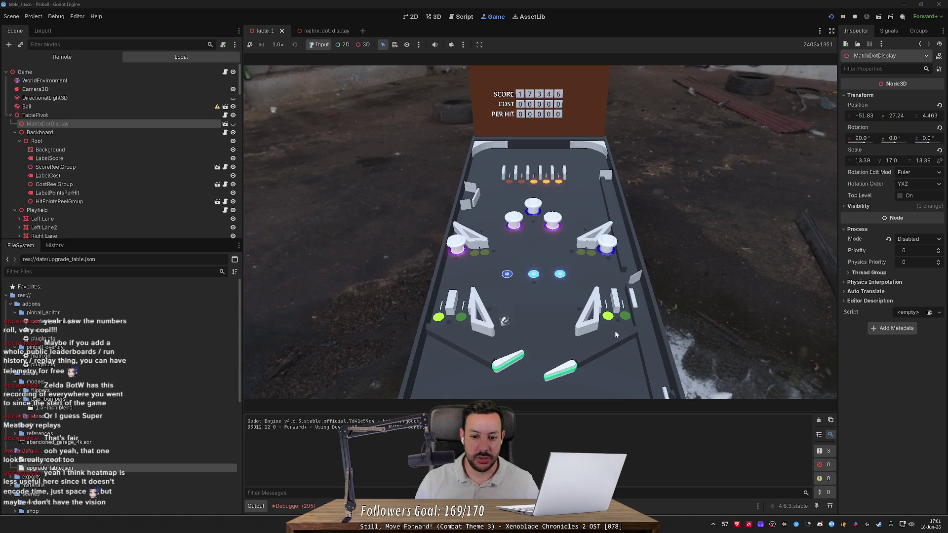
key(Right)
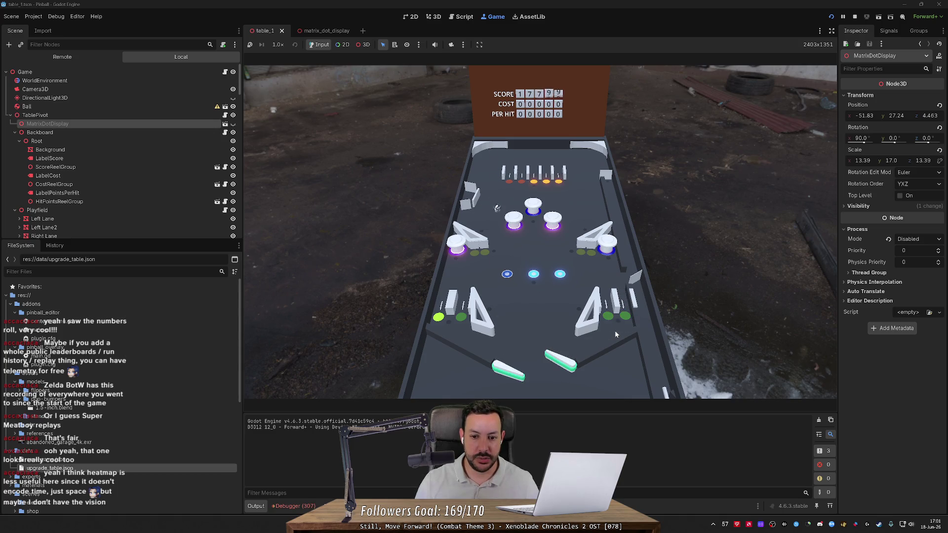
Keep the ball alive with both flippers until the backboard reads 28423.
key(Left)
key(Right)
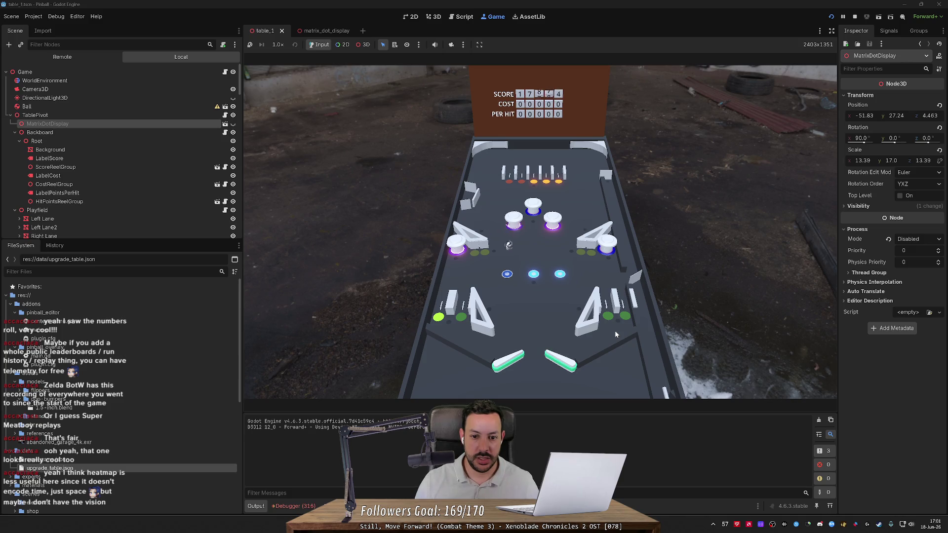
key(Right)
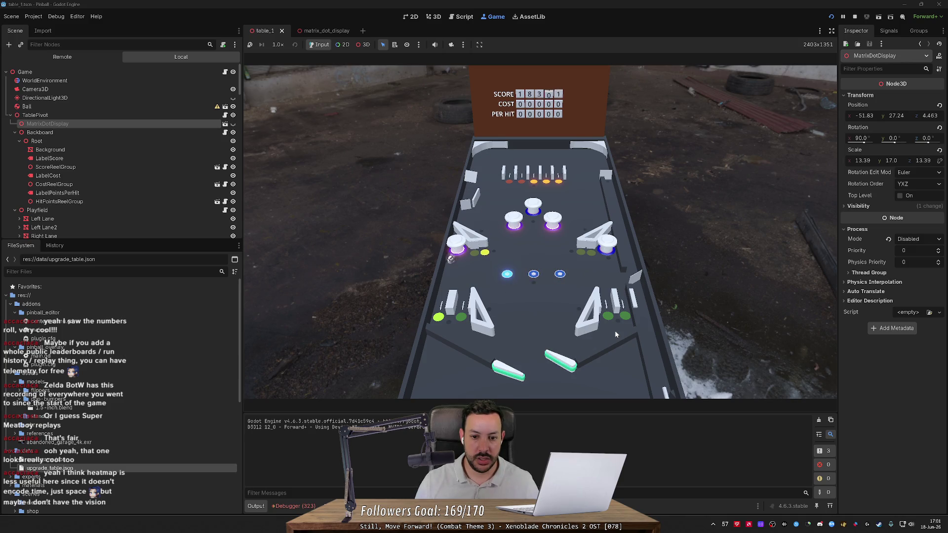
key(Left)
key(Left)
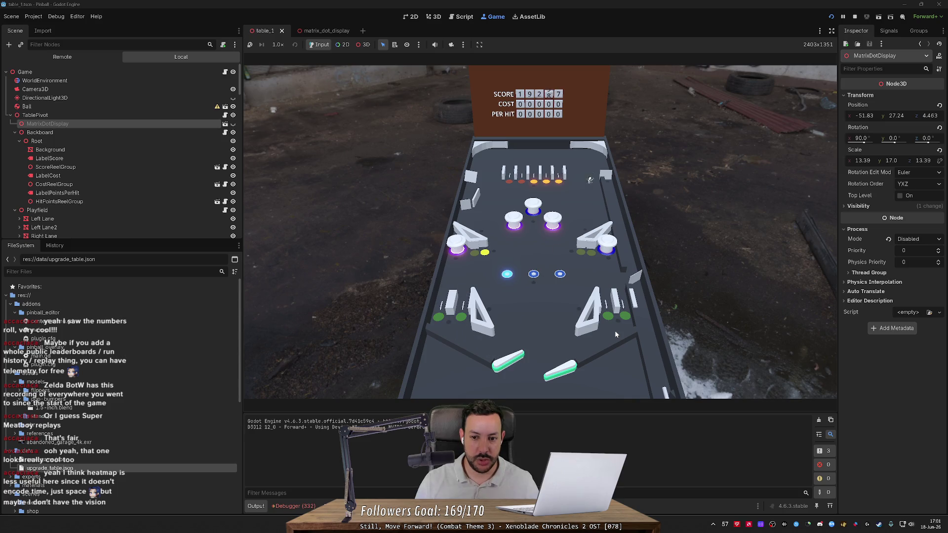
key(Right)
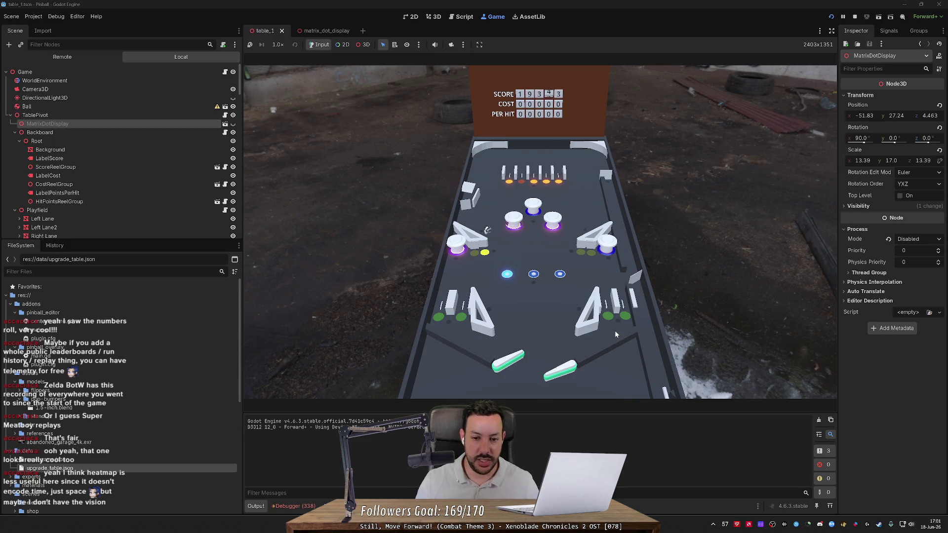
key(Right)
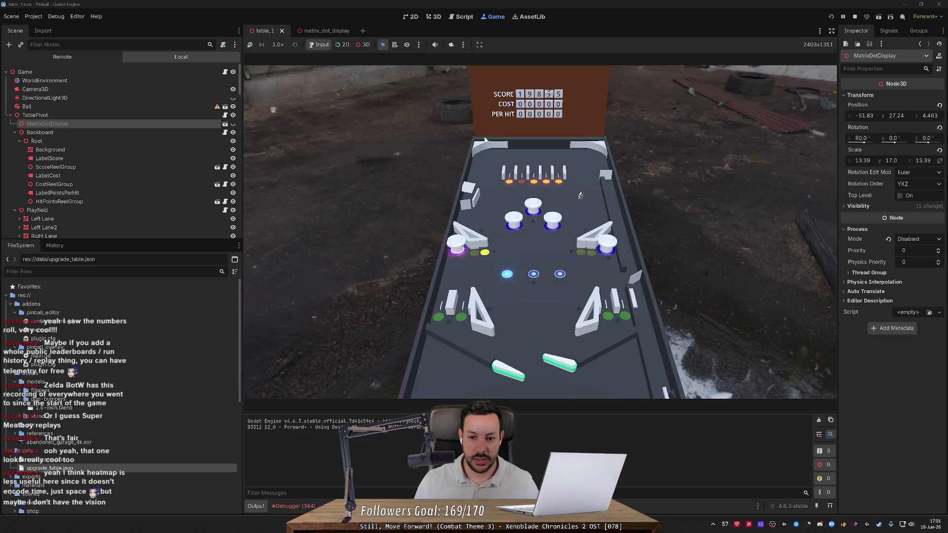
key(Left)
key(Left)
key(Right)
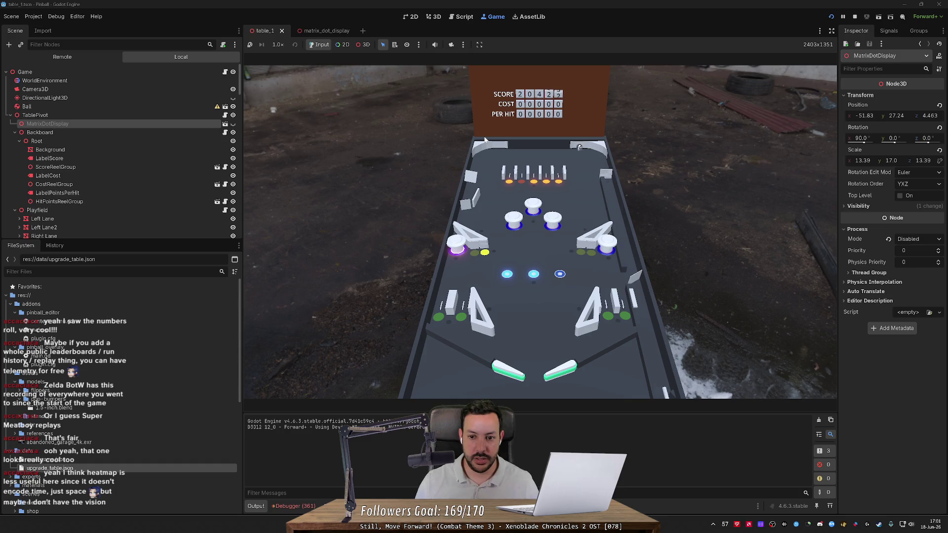
key(Left)
key(Right)
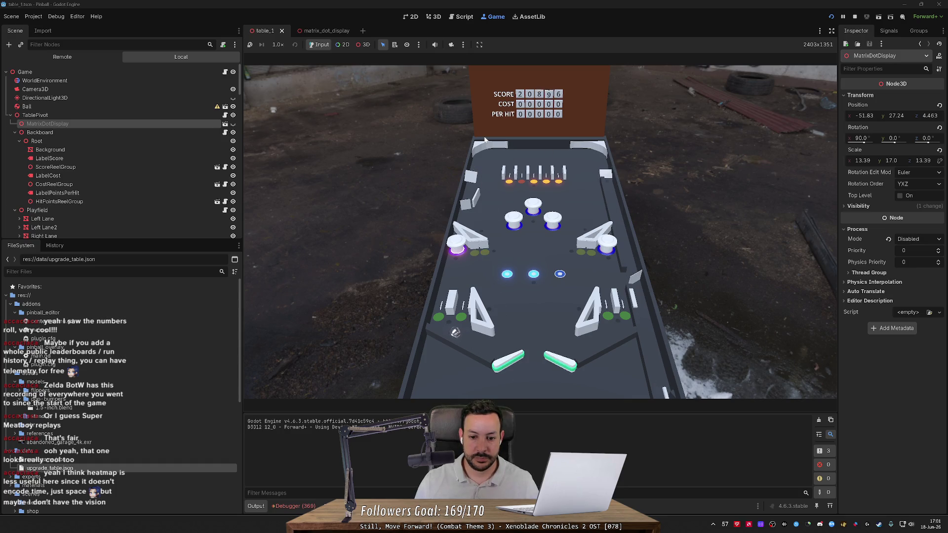
key(Left)
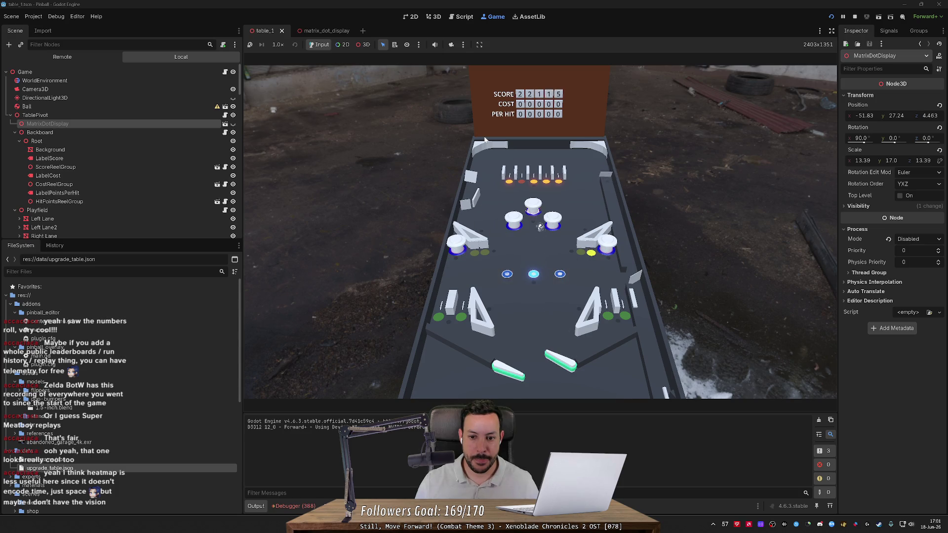
key(Left)
key(Left)
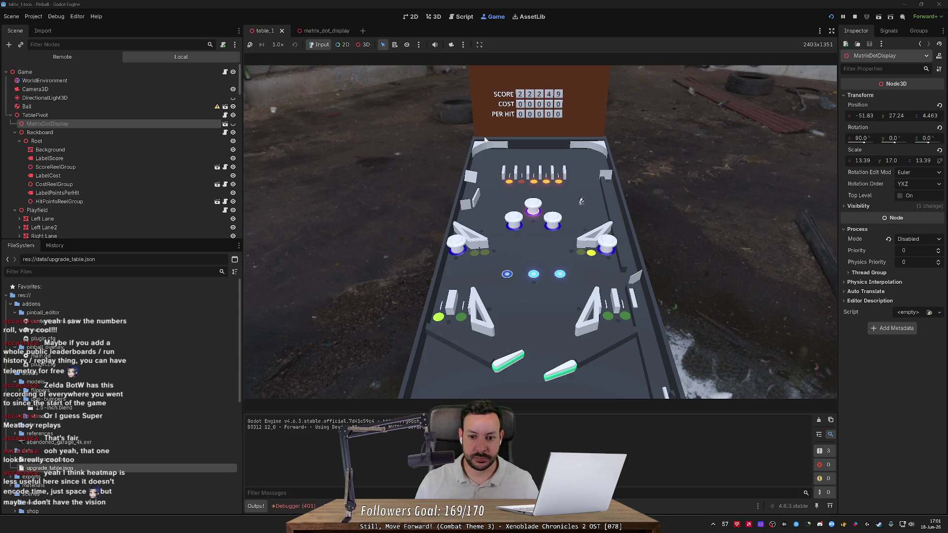
key(Right)
key(Left)
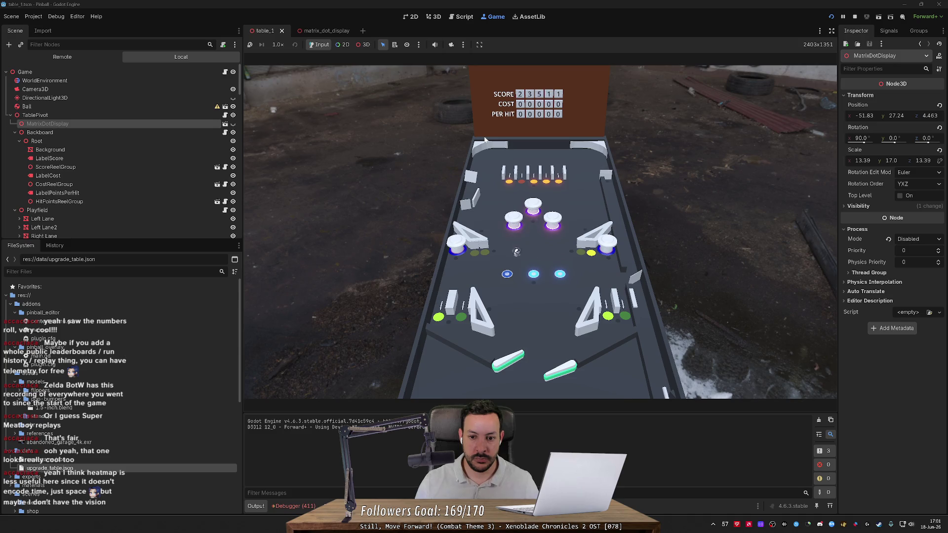
key(Right)
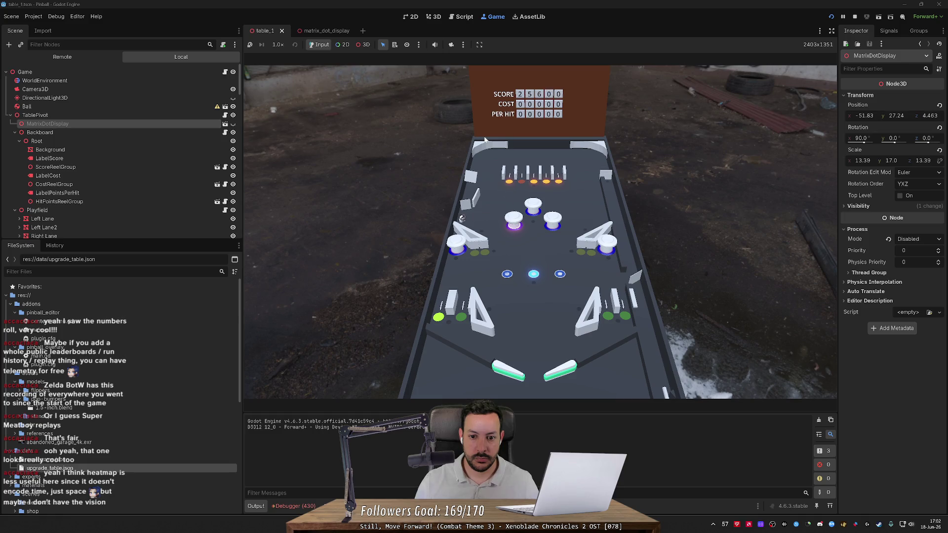
key(Left)
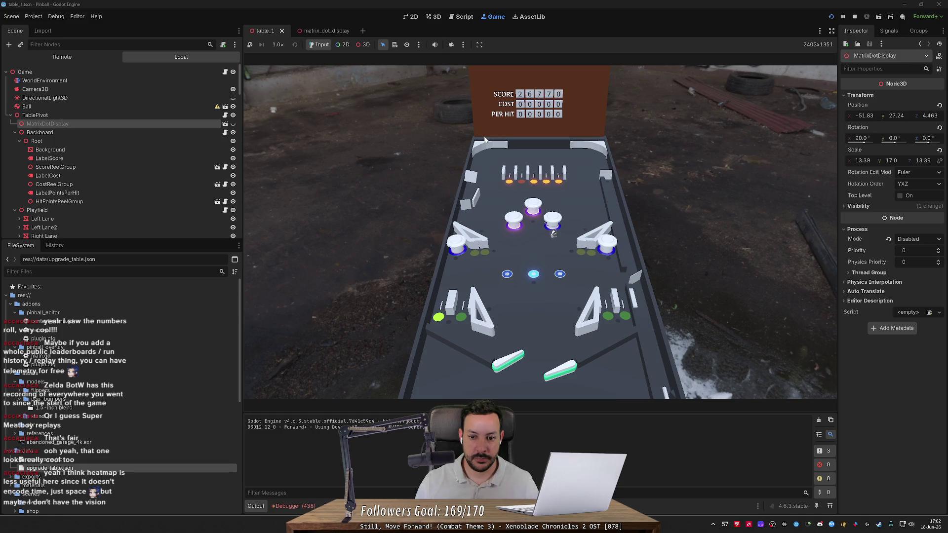
key(Right)
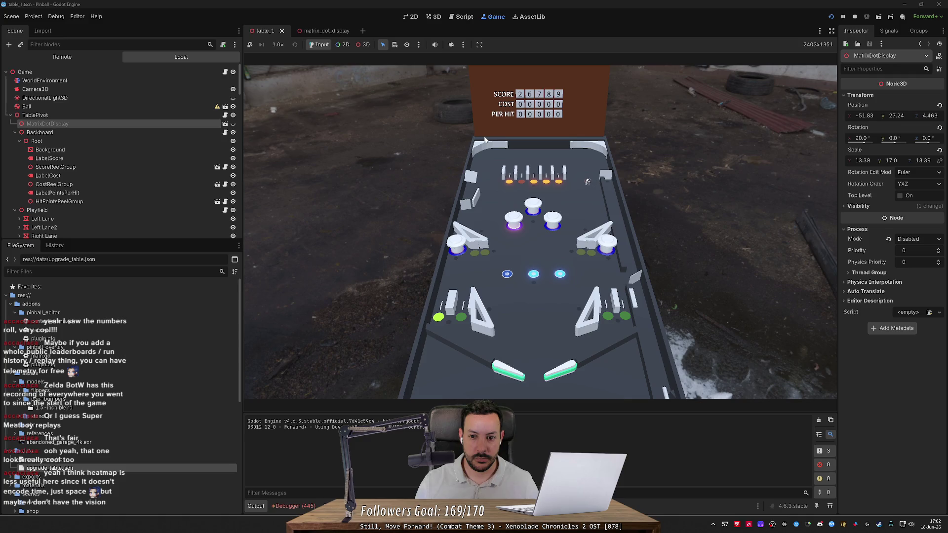
key(Right)
key(Left)
key(Left)
key(Left)
key(Left)
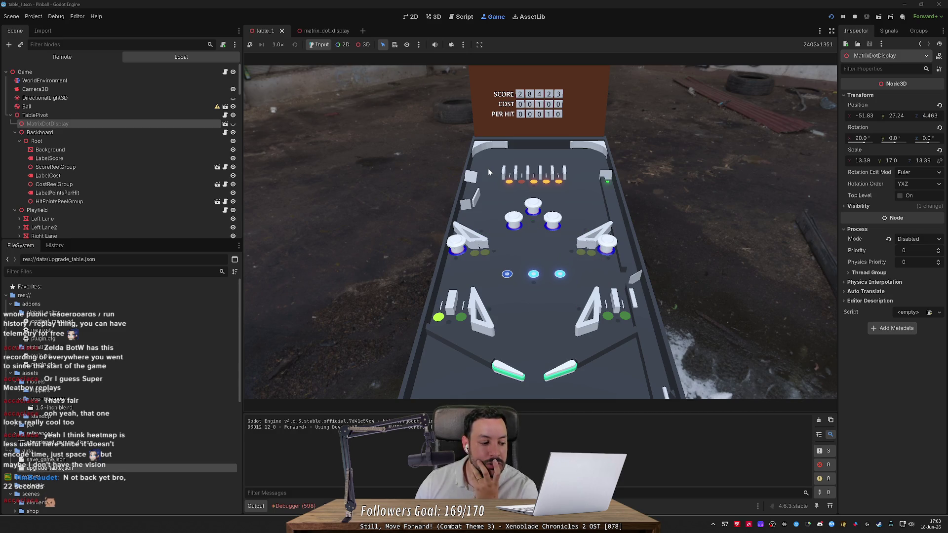
Flick the right flipper repeatedly, then the left, pushing the score to 28674.
key(Right)
key(Right)
key(Right)
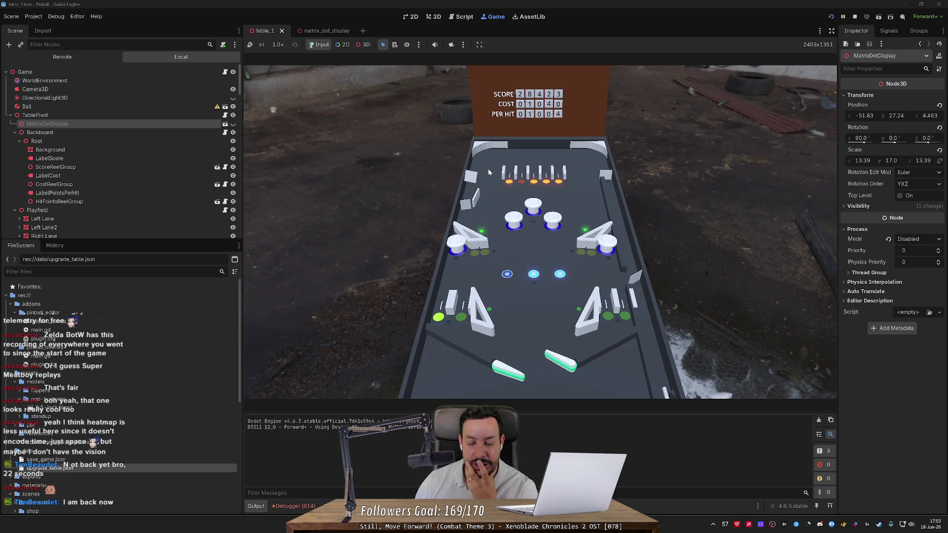
key(Right)
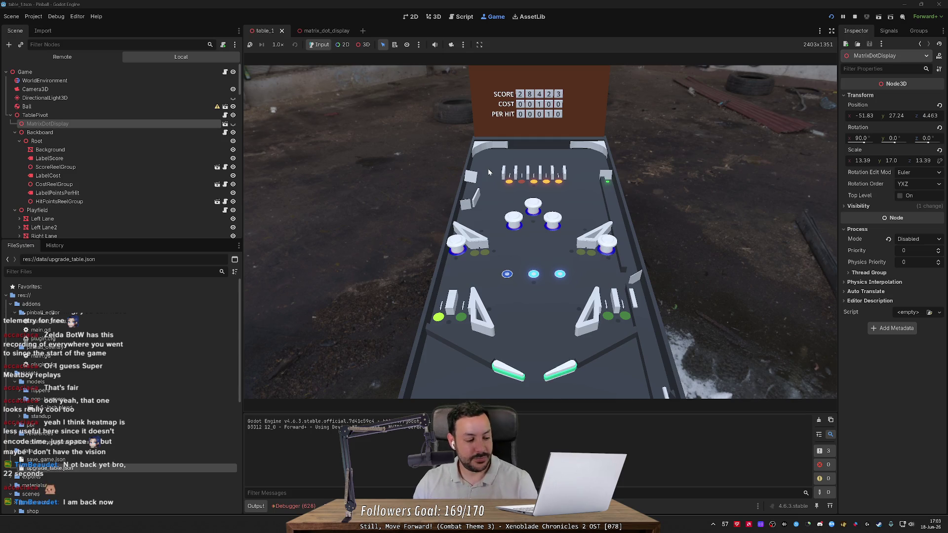
key(Right)
key(Left)
key(Left)
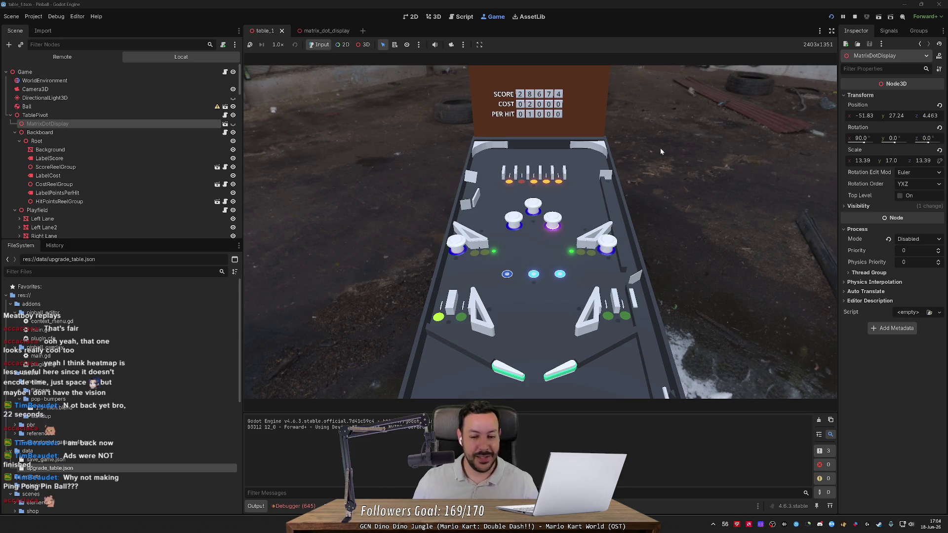
Switch to the 3D workspace and deselect MatrixDotDisplay in the table_1 scene.
click(434, 17)
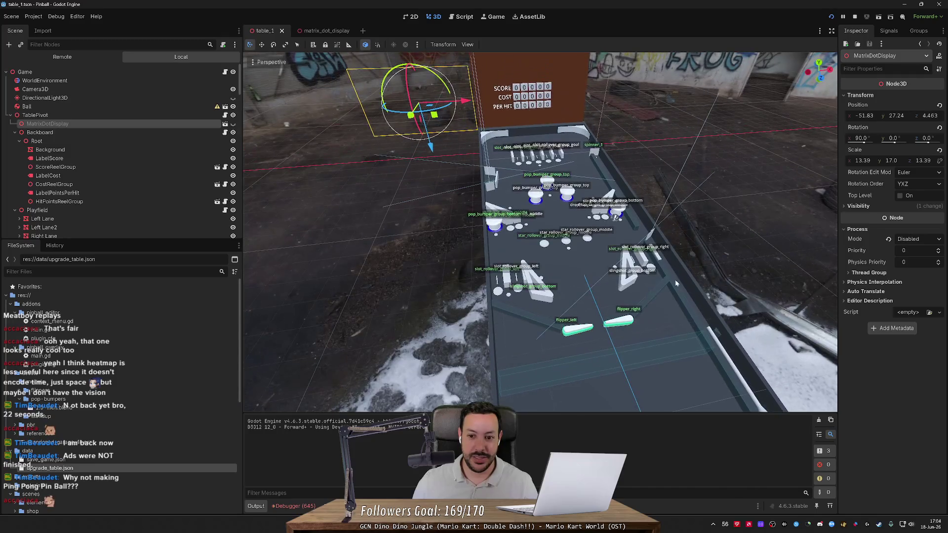
click(617, 244)
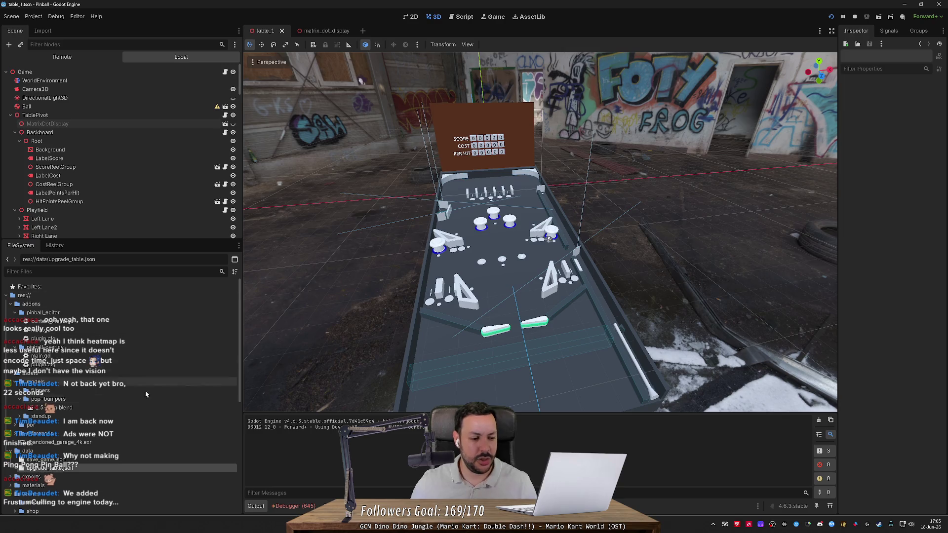
double_click(129, 460)
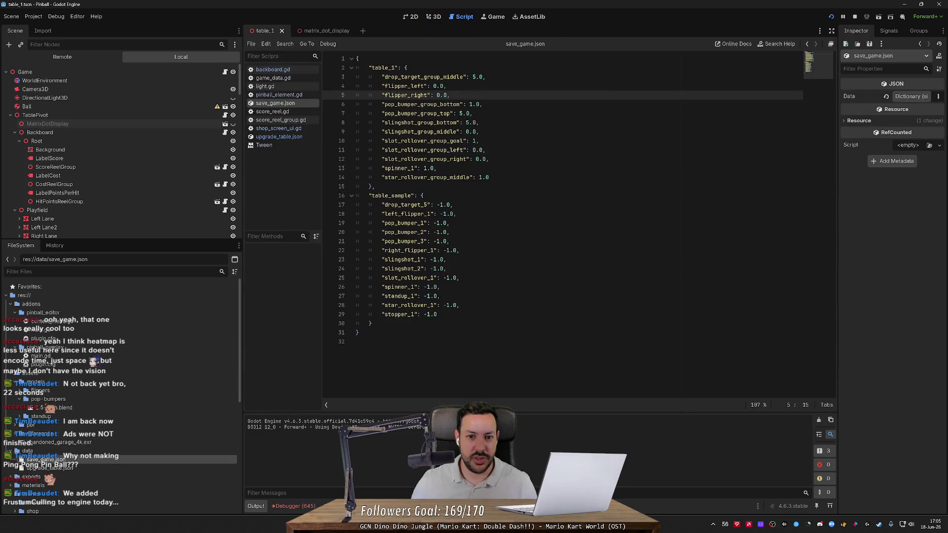
double_click(477, 77)
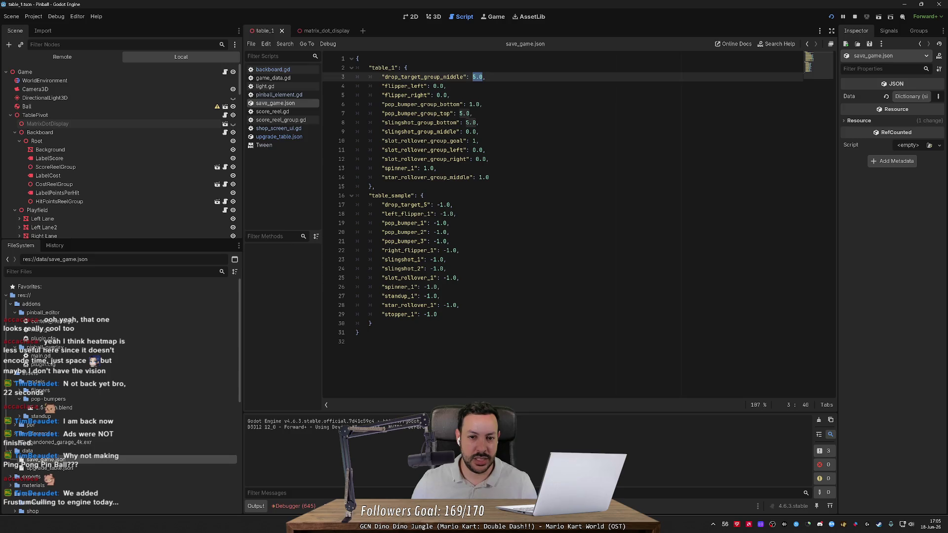
click(433, 16)
scroll(537, 221, up, 2)
scroll(647, 215, up, 2)
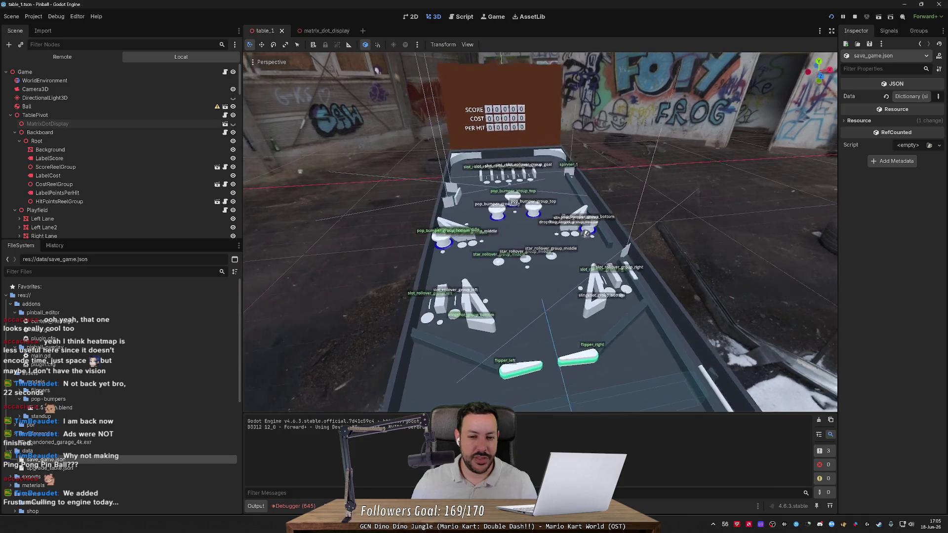
drag(377, 71, 348, 68)
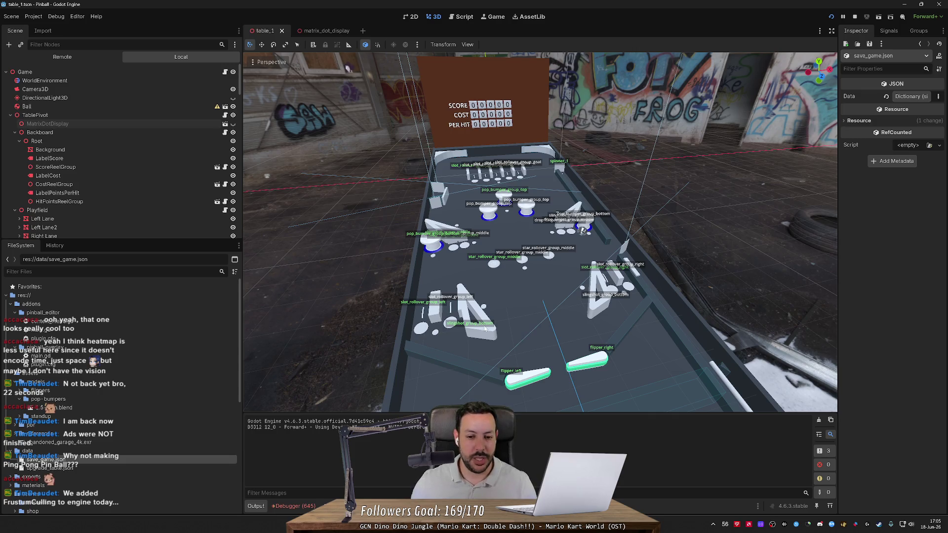
scroll(475, 283, up, 1)
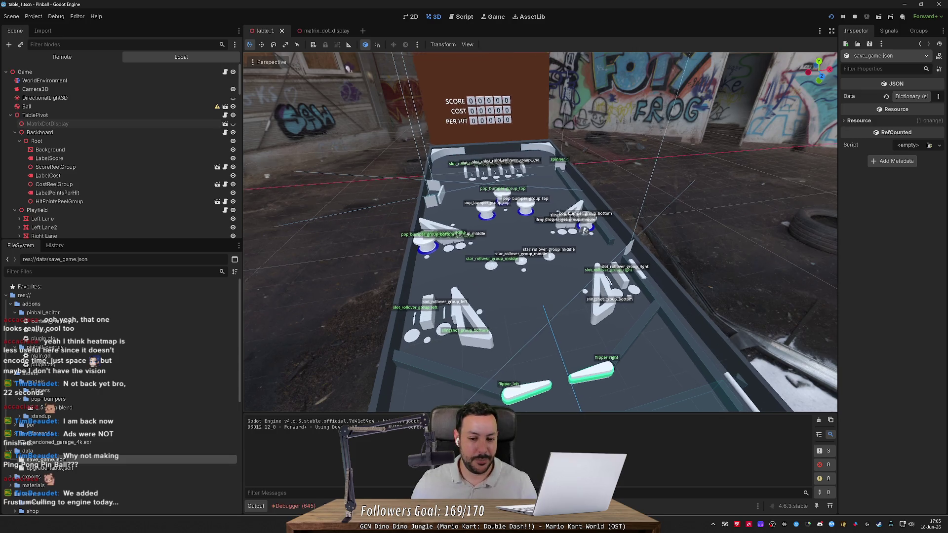
scroll(462, 304, up, 2)
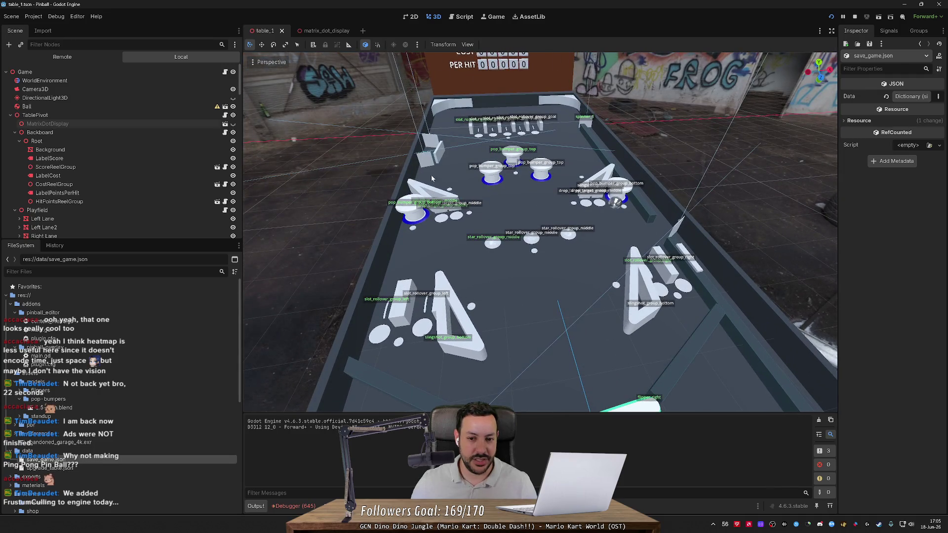
scroll(432, 178, up, 2)
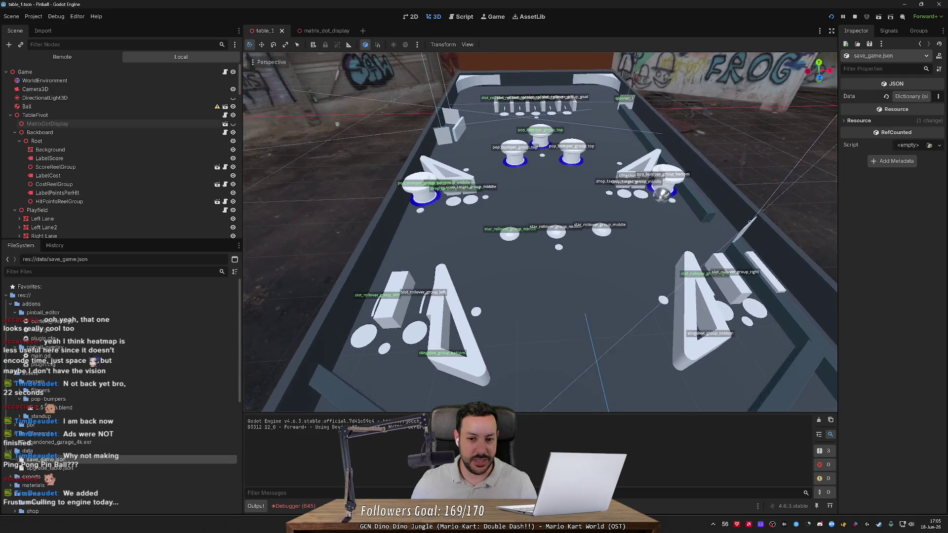
scroll(719, 181, down, 4)
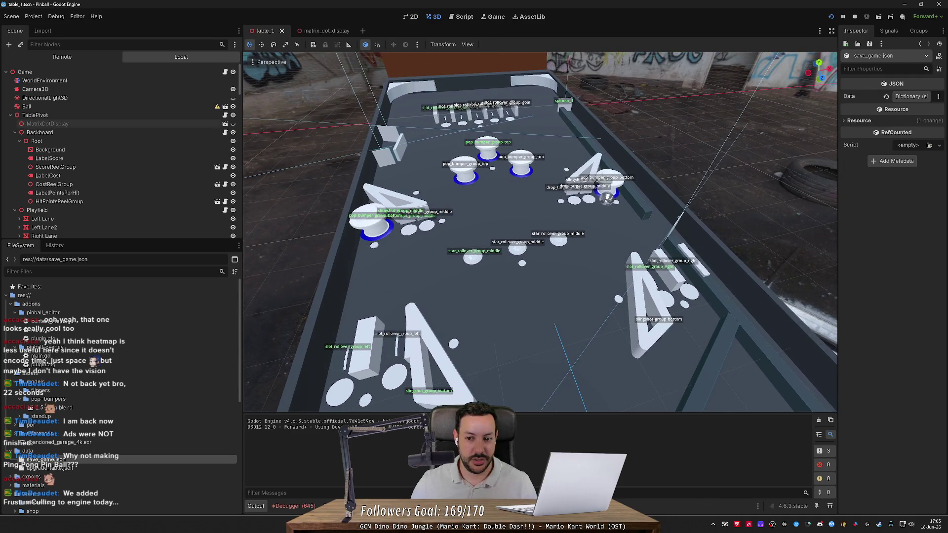
click(446, 294)
click(346, 222)
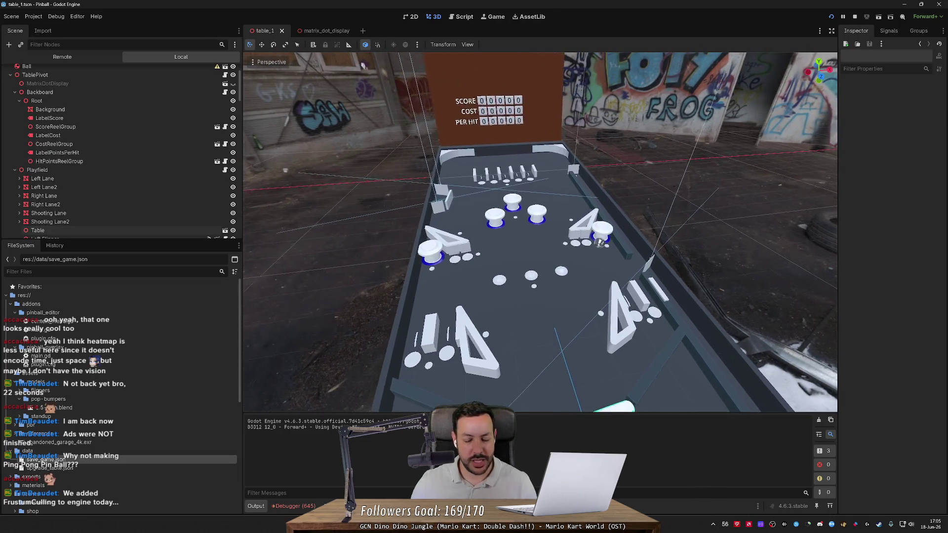
scroll(505, 87, up, 2)
scroll(505, 87, down, 3)
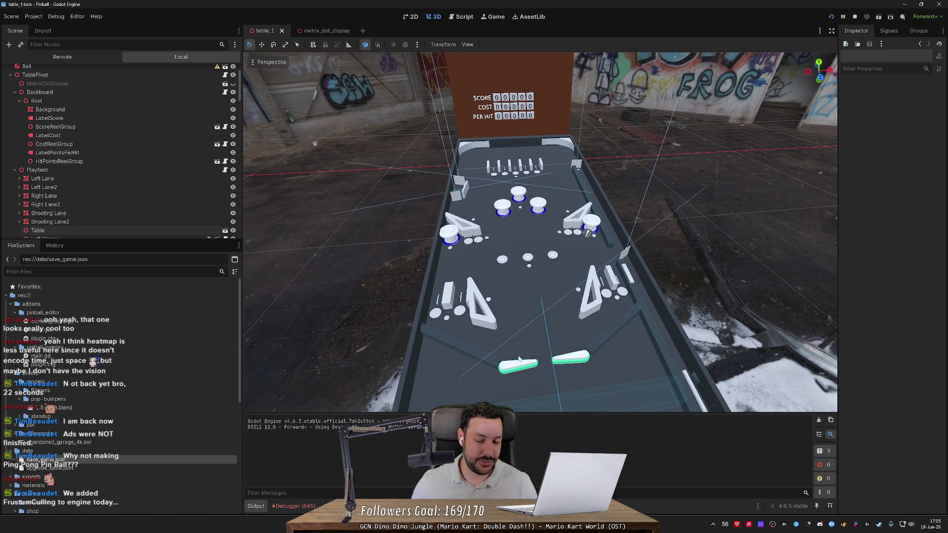
scroll(519, 361, up, 2)
scroll(518, 359, down, 1)
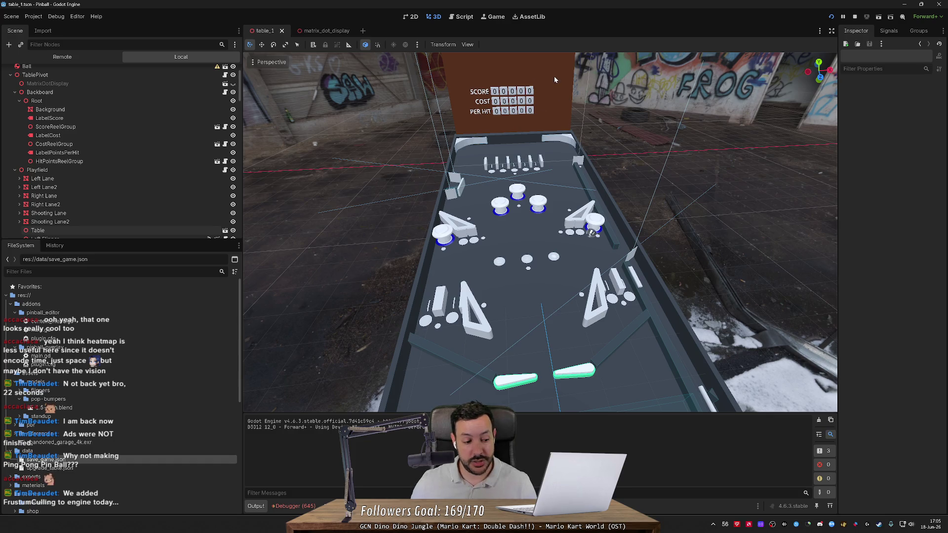
mouse_move(579, 251)
mouse_down()
mouse_move(647, 244)
mouse_move(525, 296)
mouse_move(535, 277)
mouse_move(497, 303)
mouse_move(499, 277)
mouse_move(482, 281)
mouse_up()
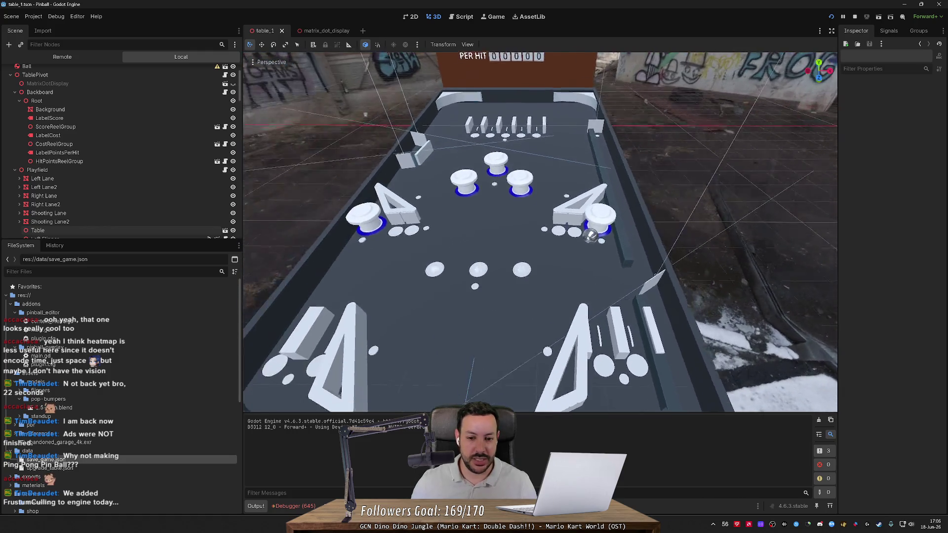
scroll(458, 296, down, 3)
drag(515, 224, 474, 227)
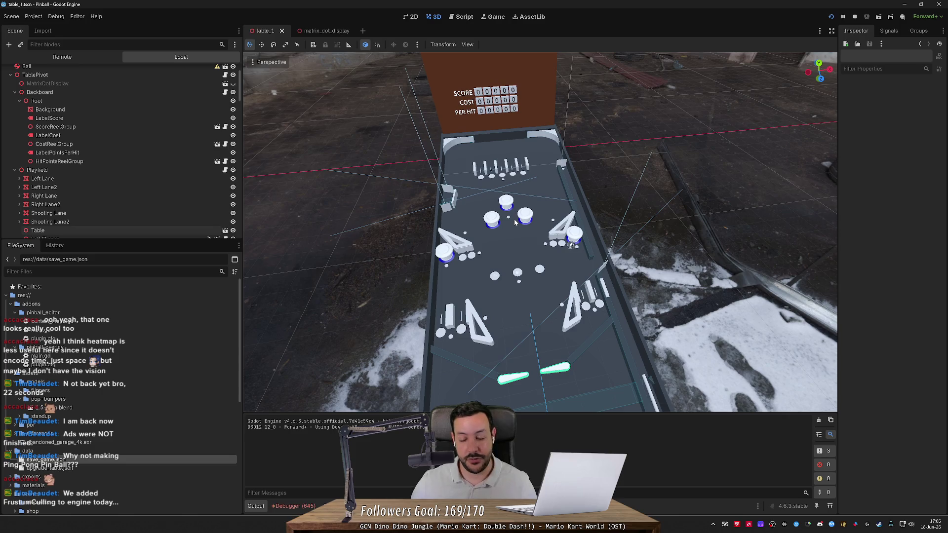
drag(618, 130, 617, 131)
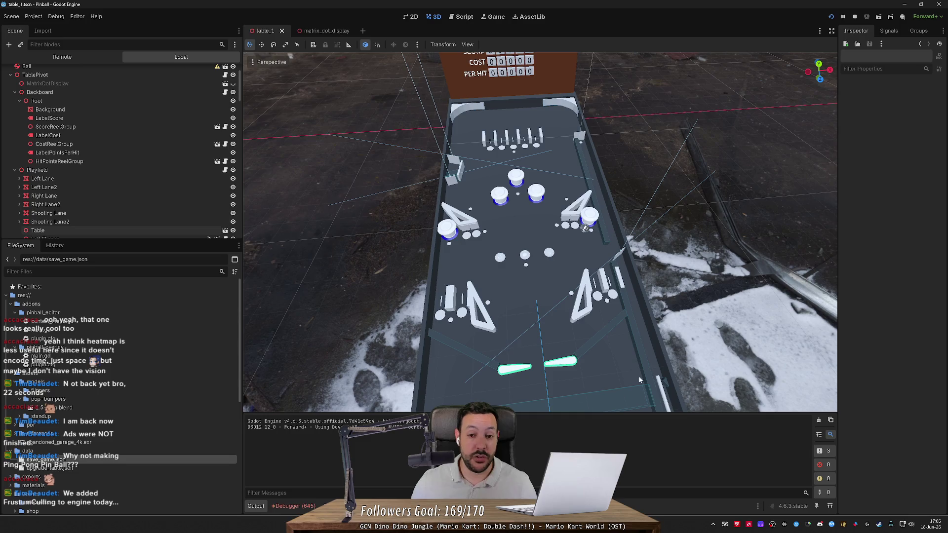
drag(543, 233, 699, 309)
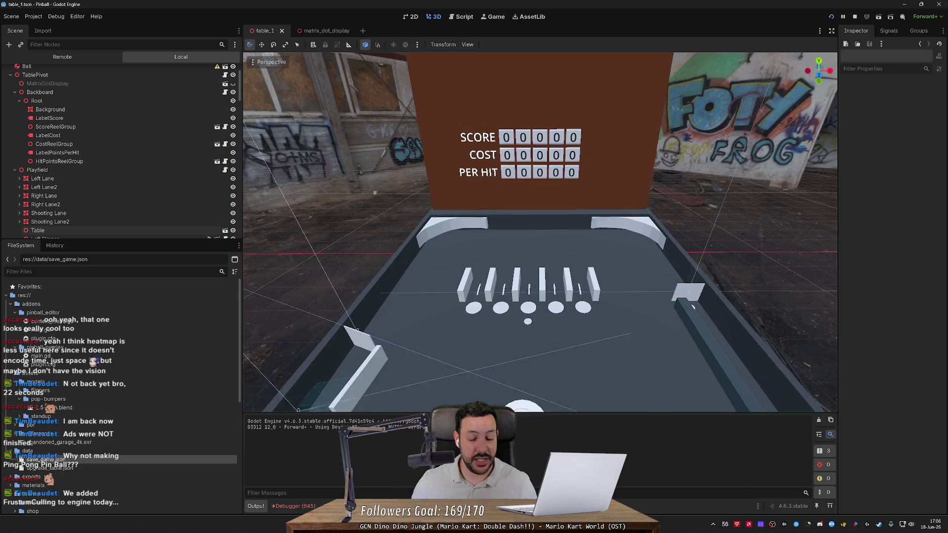
scroll(699, 309, down, 5)
scroll(546, 236, down, 3)
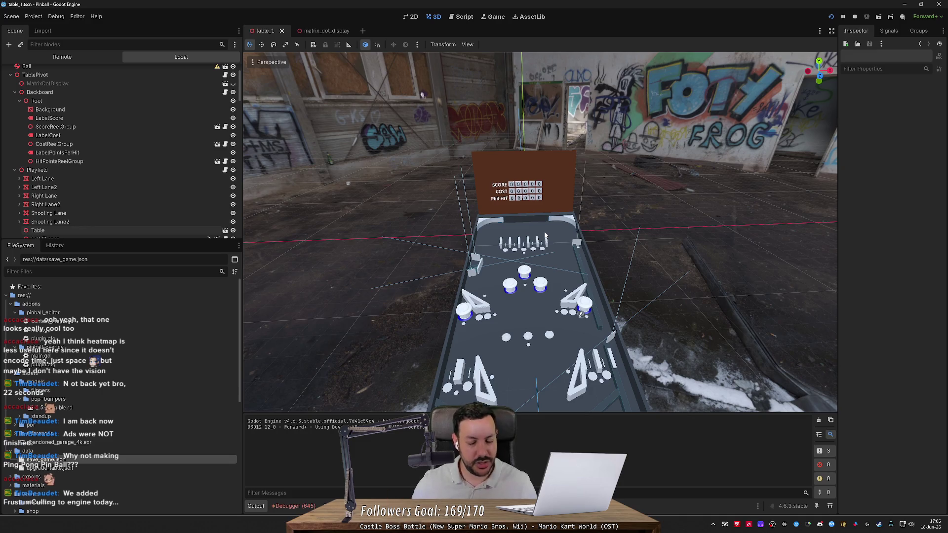
scroll(422, 93, up, 5)
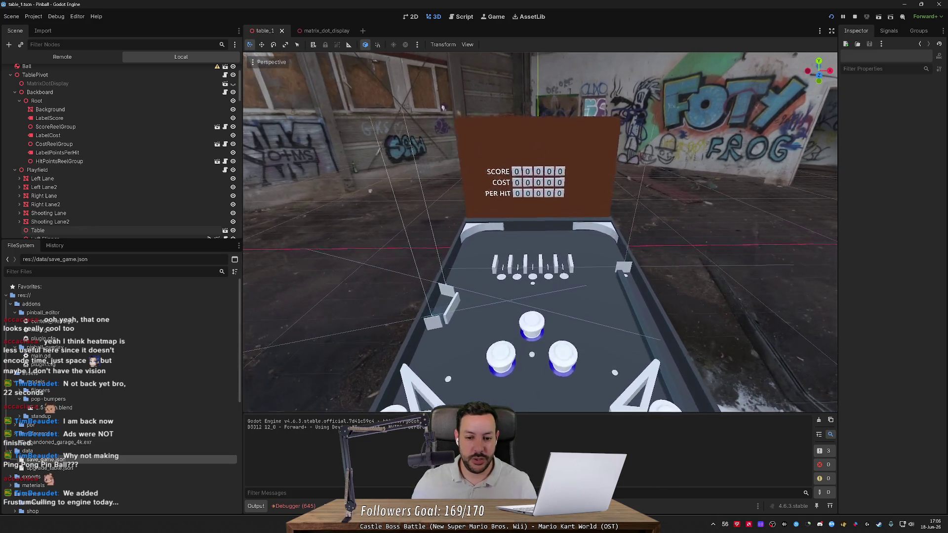
scroll(436, 103, up, 5)
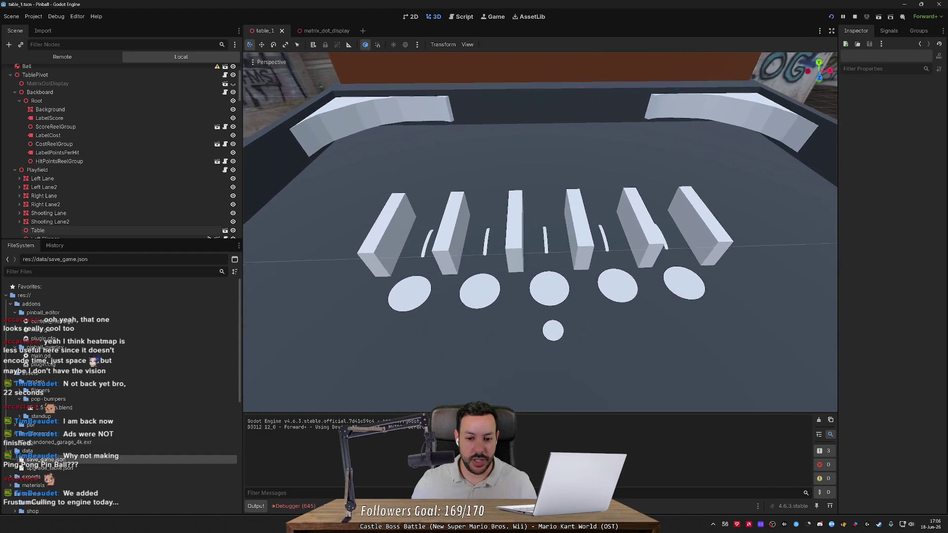
scroll(547, 242, up, 2)
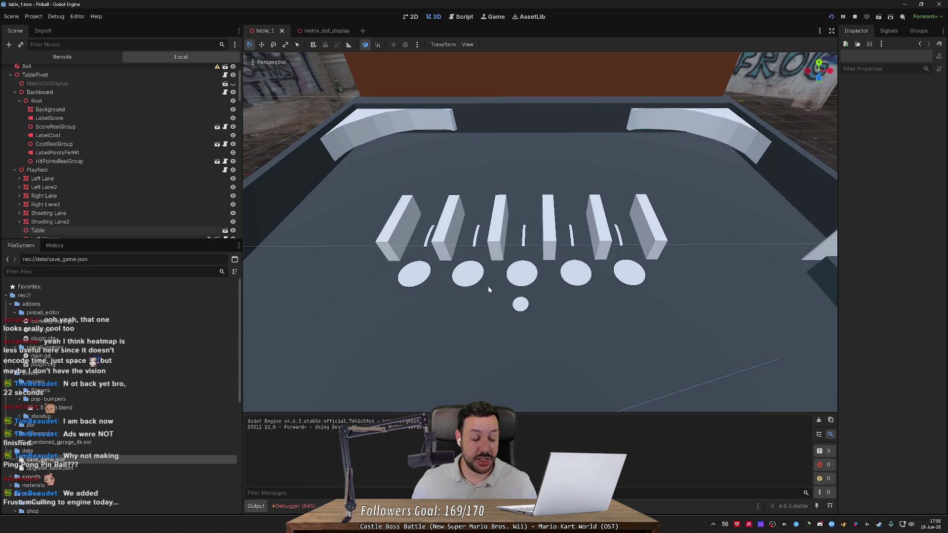
scroll(578, 290, down, 5)
scroll(577, 289, up, 3)
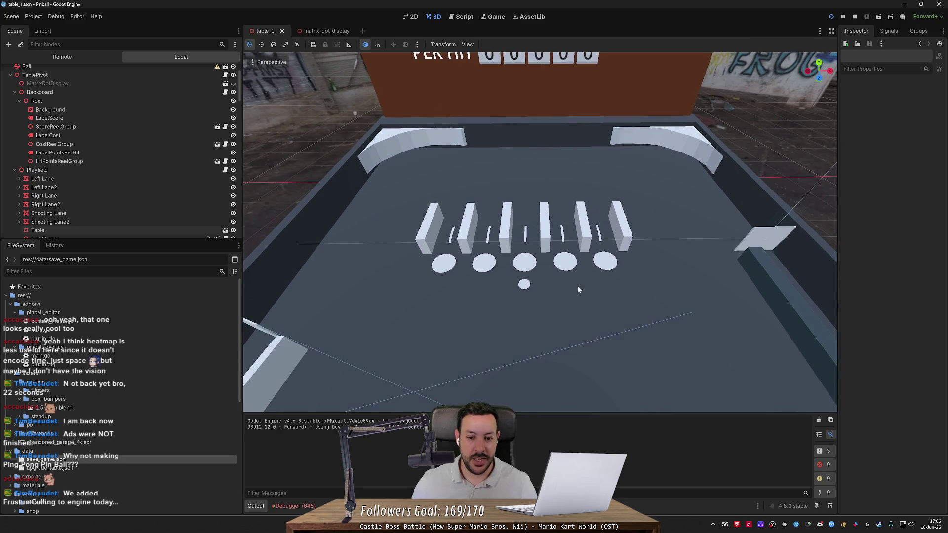
scroll(578, 290, up, 2)
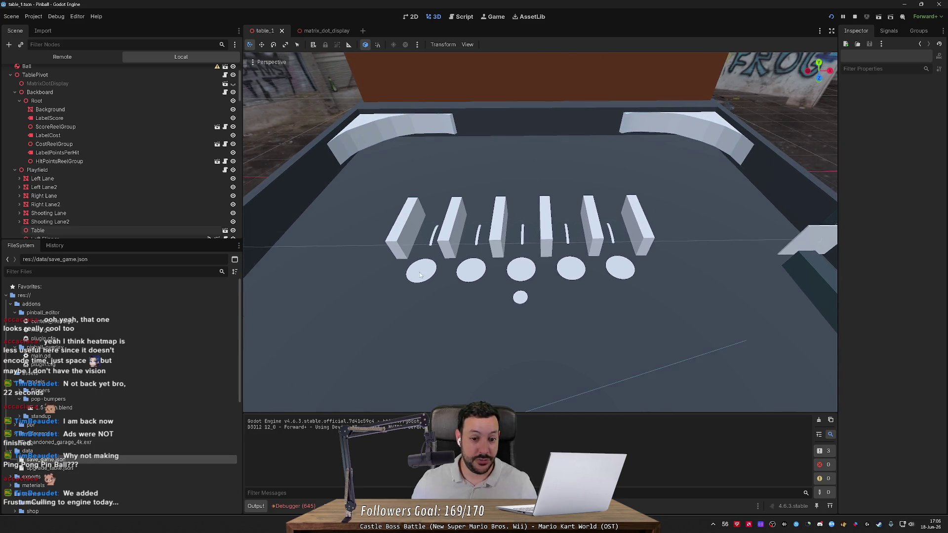
scroll(422, 299, down, 4)
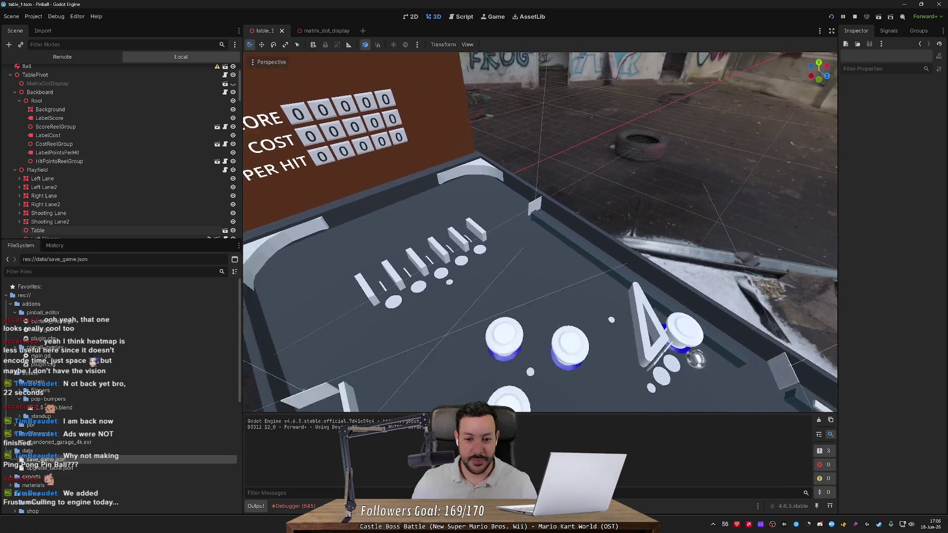
scroll(479, 260, down, 3)
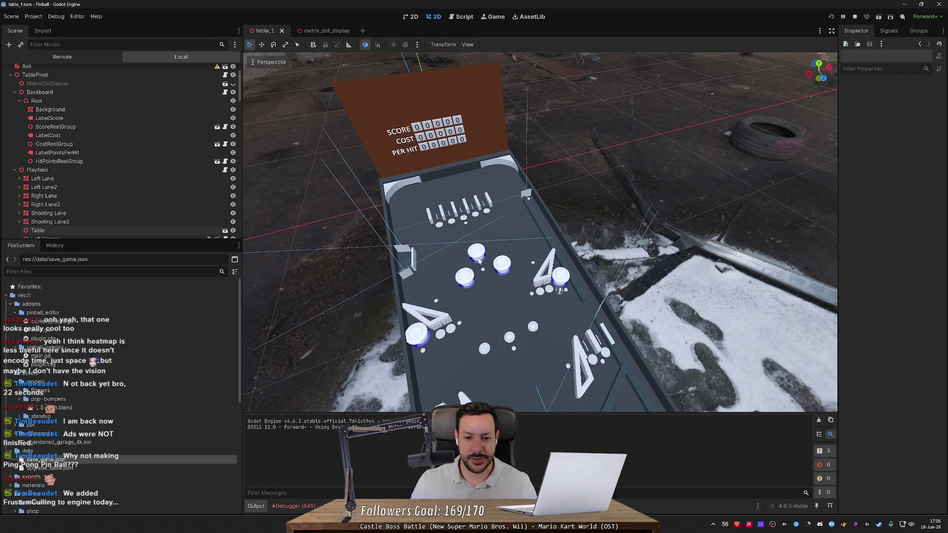
scroll(479, 261, down, 2)
mouse_move(479, 261)
mouse_down()
mouse_move(334, 74)
mouse_move(444, 84)
mouse_move(345, 74)
mouse_move(478, 307)
mouse_move(533, 257)
mouse_up()
drag(533, 94, 512, 253)
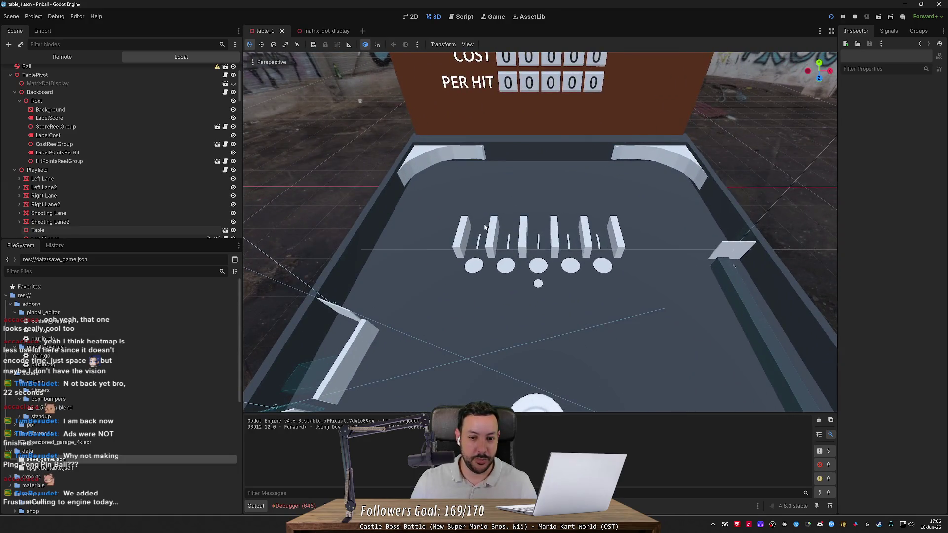
scroll(567, 264, down, 6)
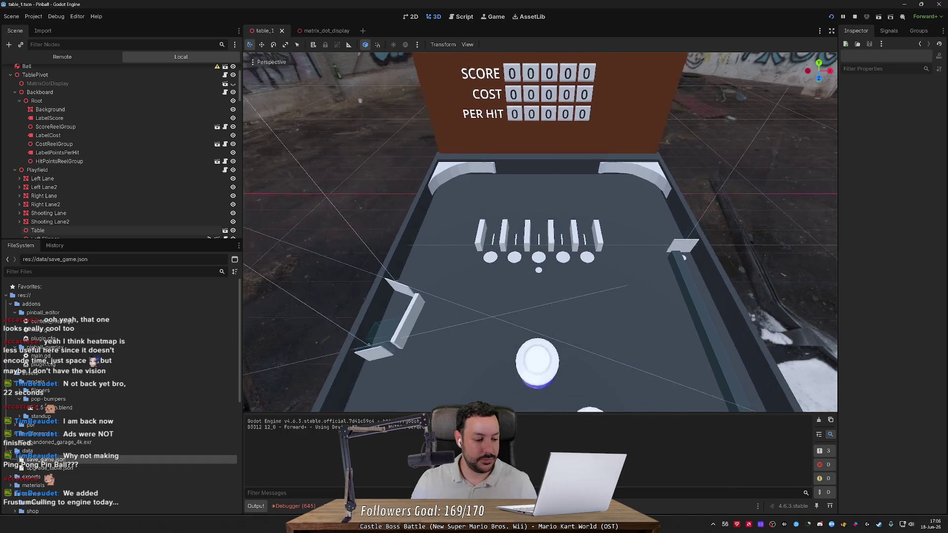
scroll(567, 264, down, 5)
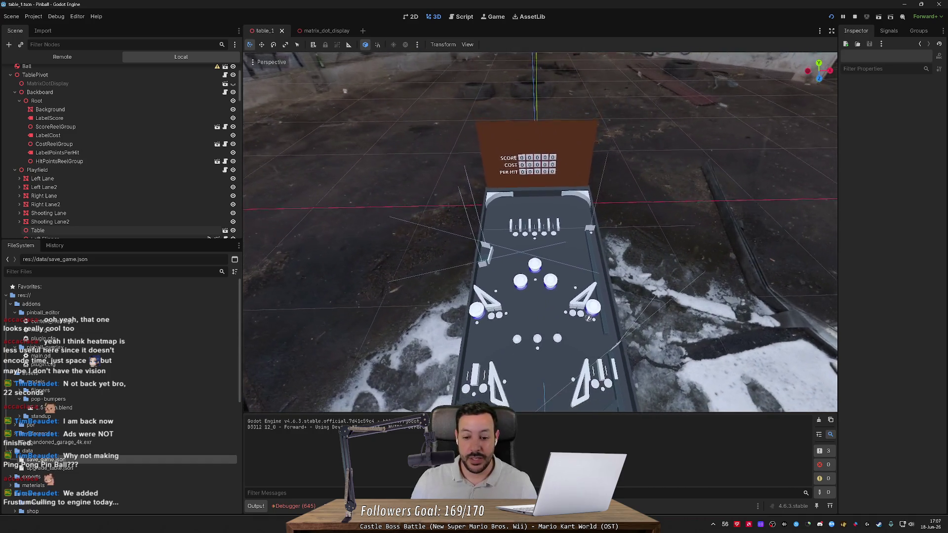
drag(581, 252, 597, 244)
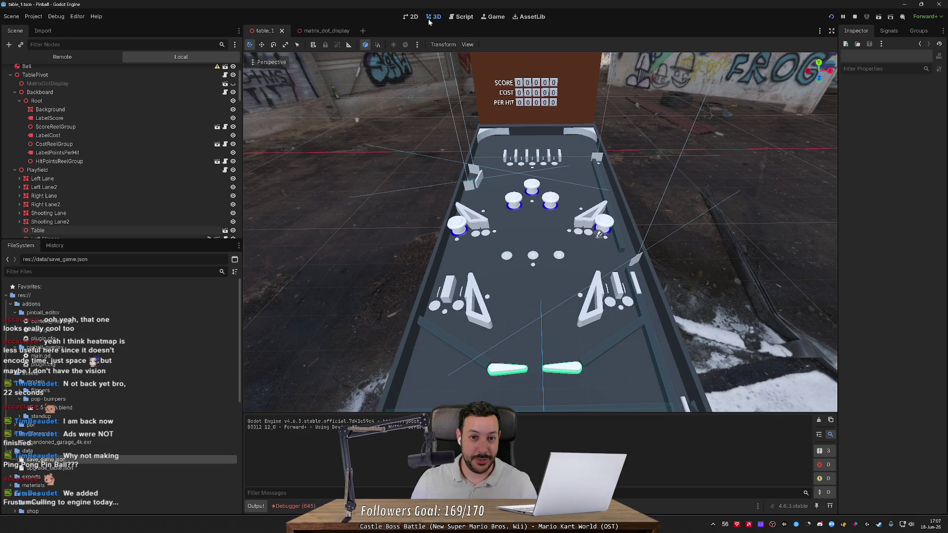
Run the pinball project and flip the first ball around the table.
click(830, 18)
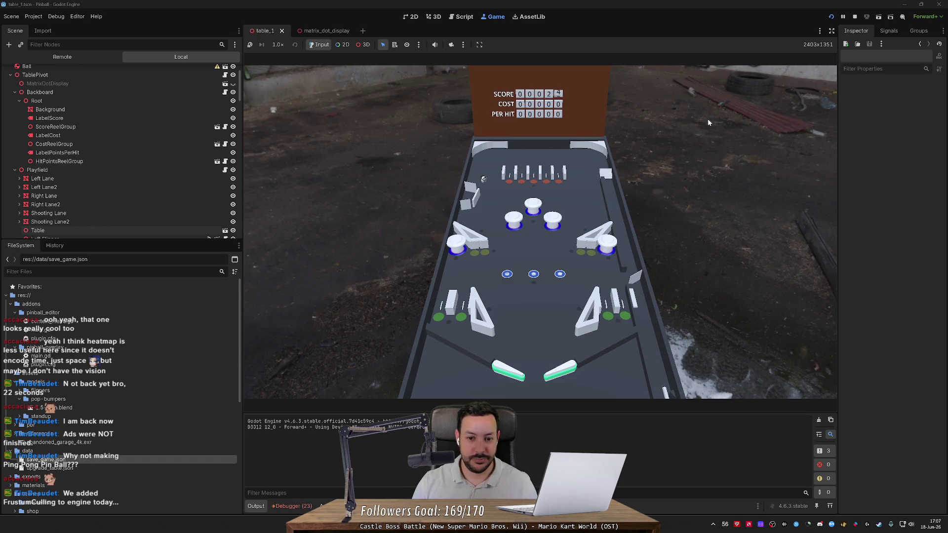
key(Left)
key(Right)
key(Left)
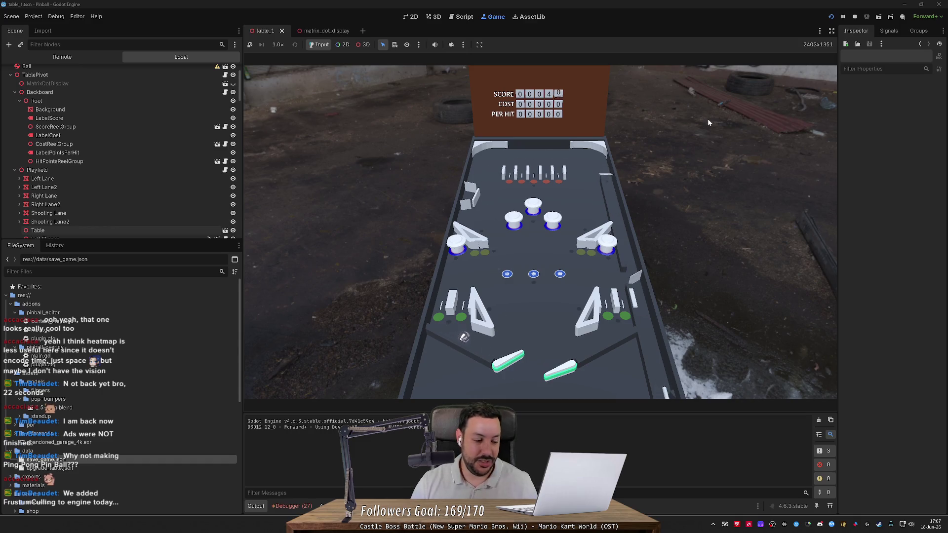
key(Left)
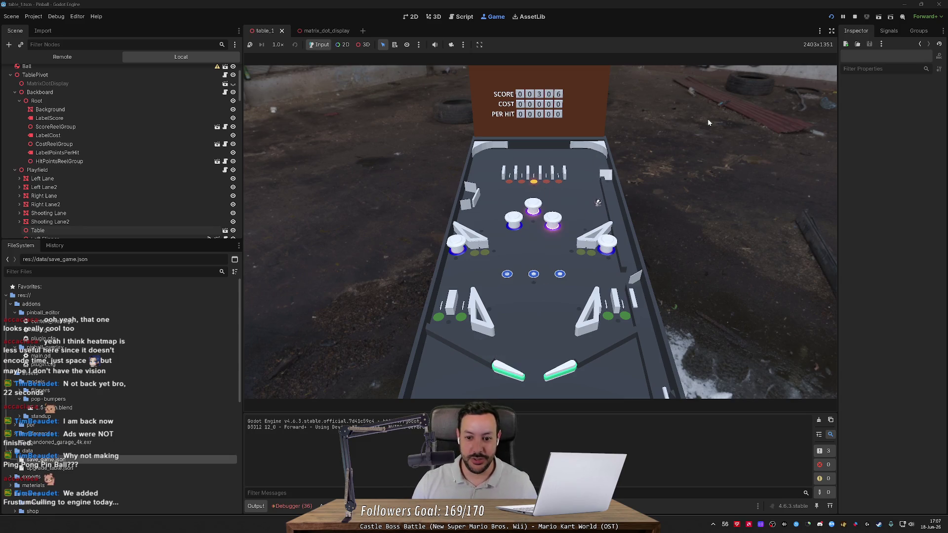
Keep flipping, plunge a new ball with Down, then switch to the browser.
key(Right)
key(Left)
key(Left)
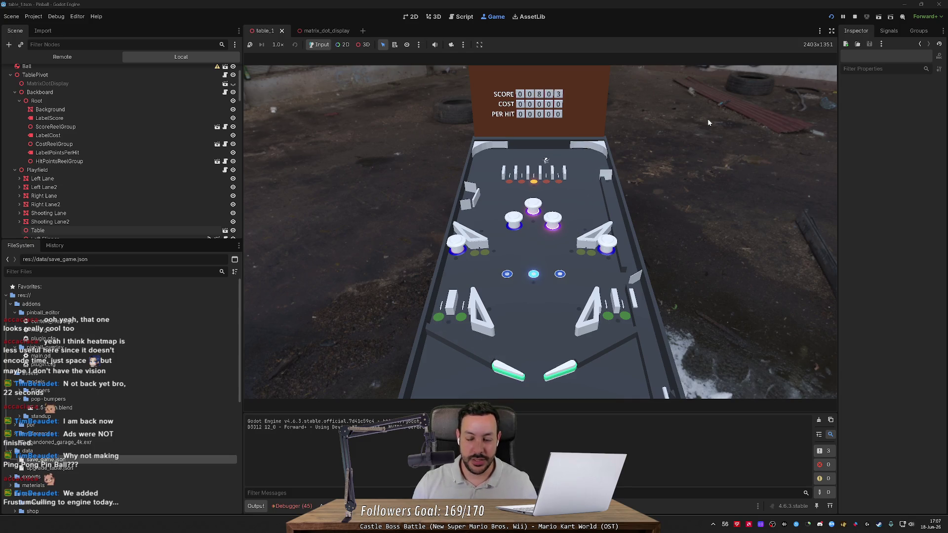
key(Left)
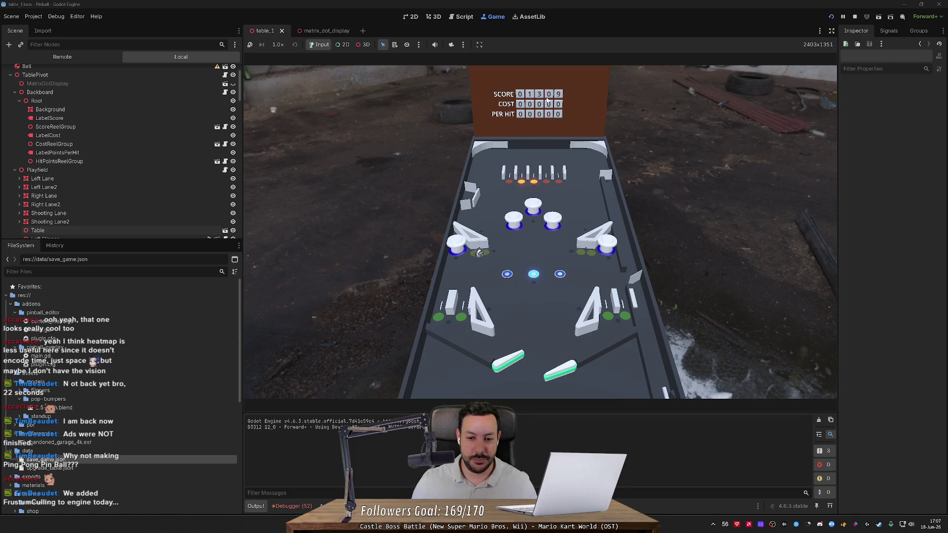
key(Right)
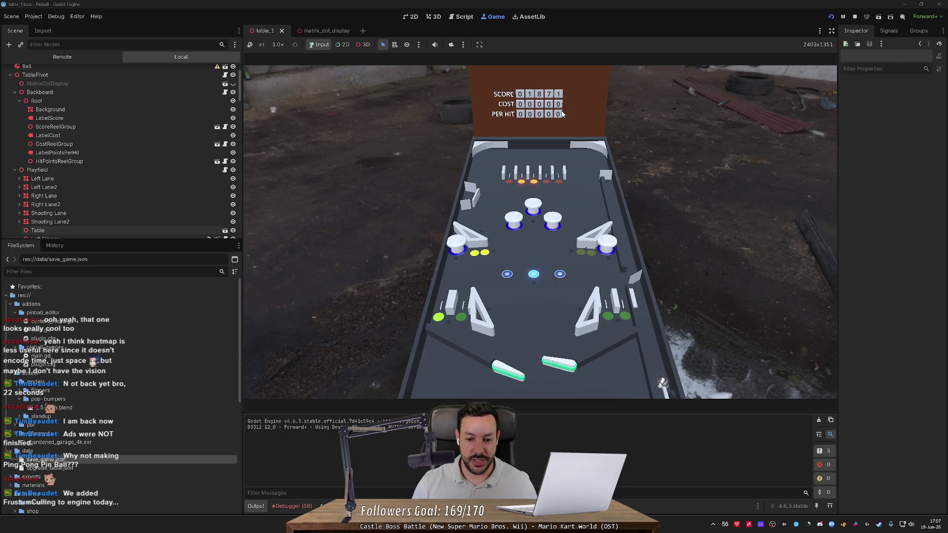
key(Down)
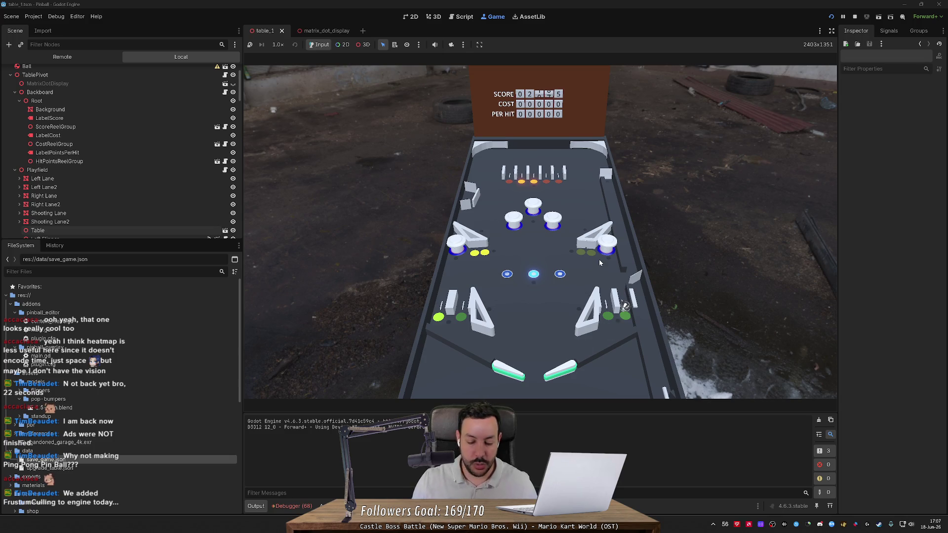
key(alt+Tab)
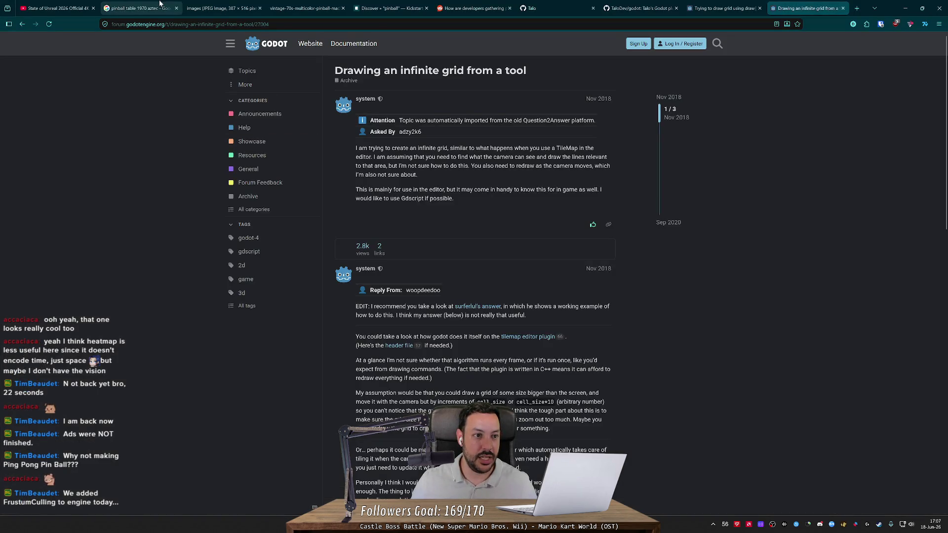
View the Aztec and Spirit of 76 backboard images, then minimize the browser.
click(258, 4)
key(ctrl+Tab)
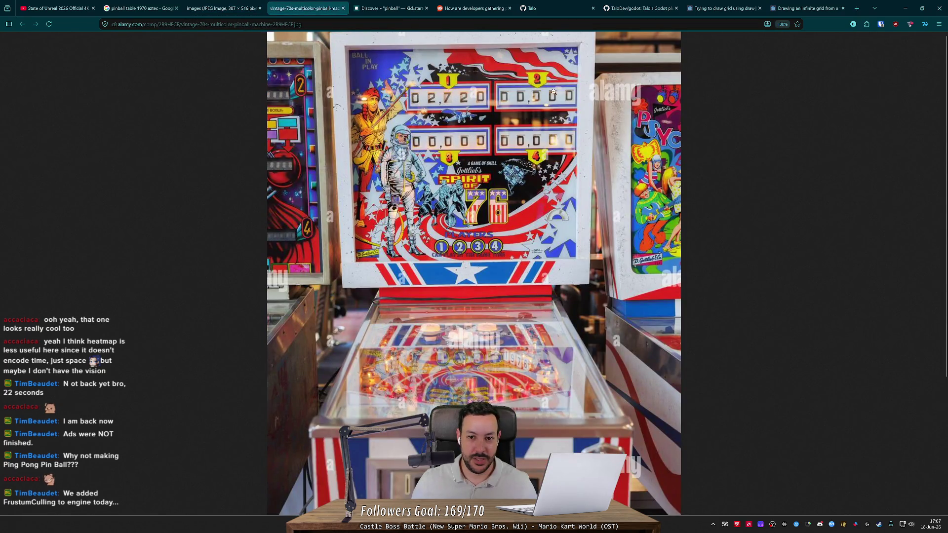
click(905, 8)
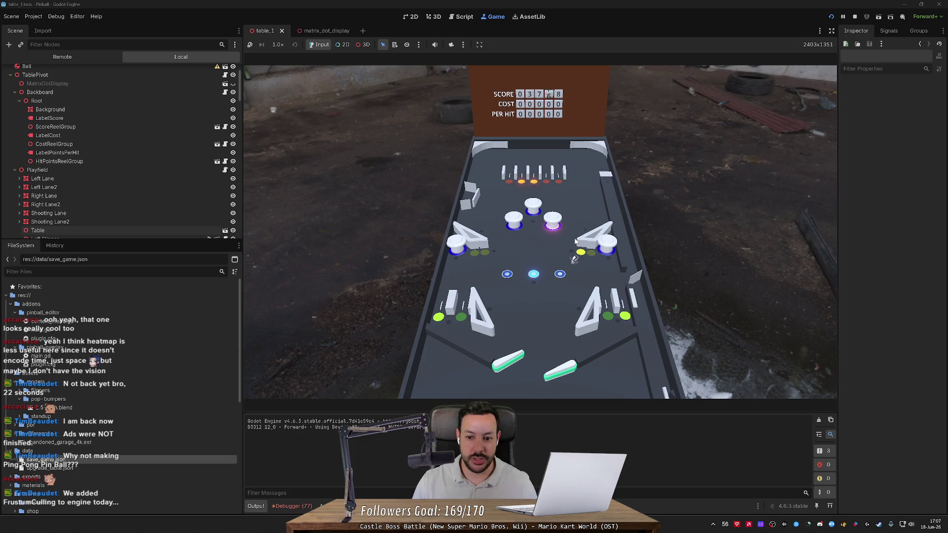
Flip the ball with both flippers while the COST and PER HIT reels update and return to 00000.
key(Left)
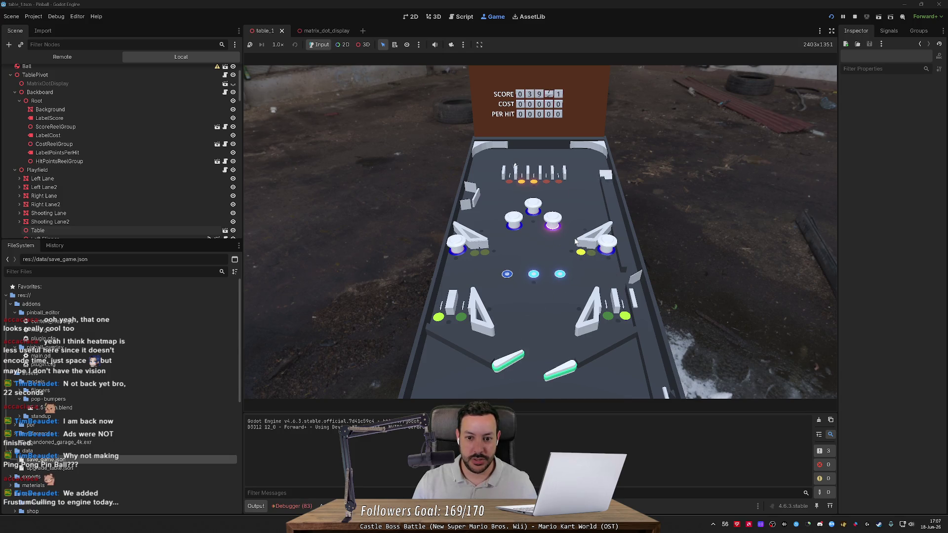
key(Right)
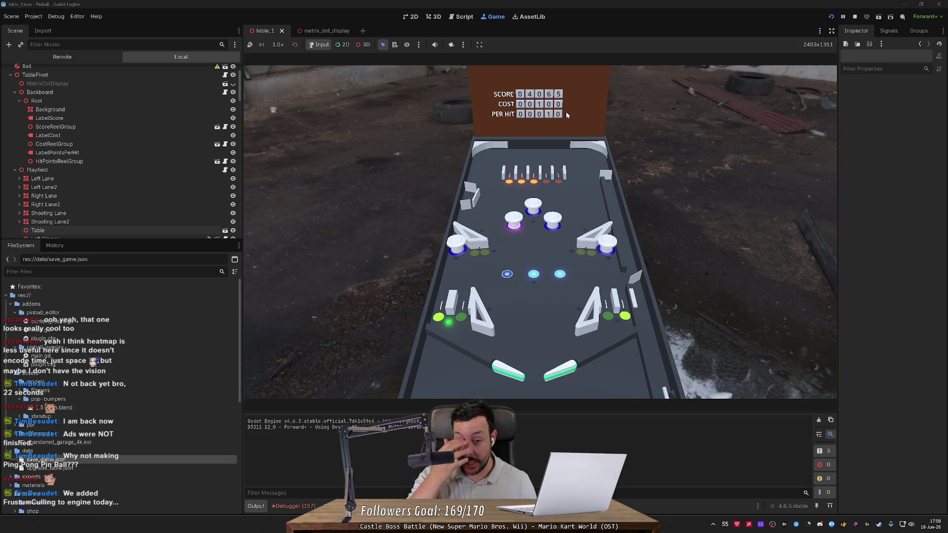
key(Right)
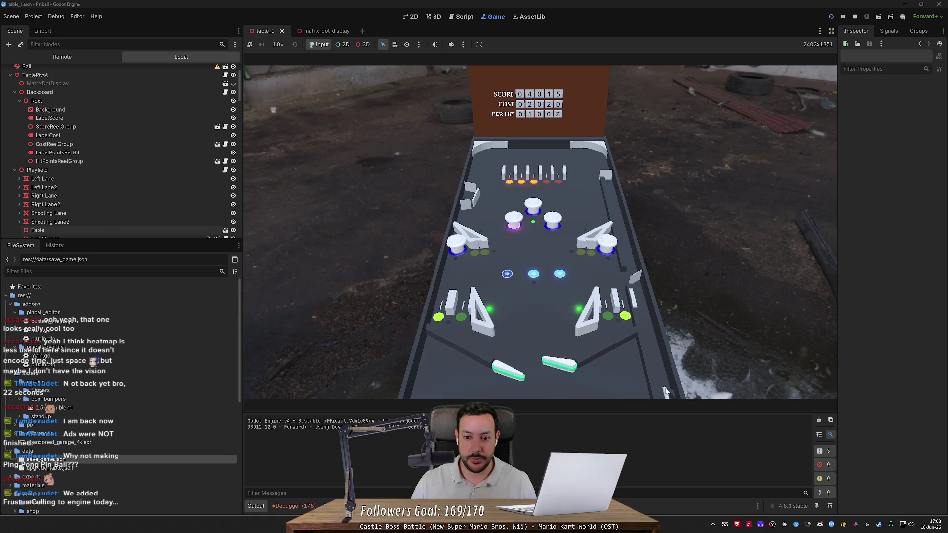
key(Right)
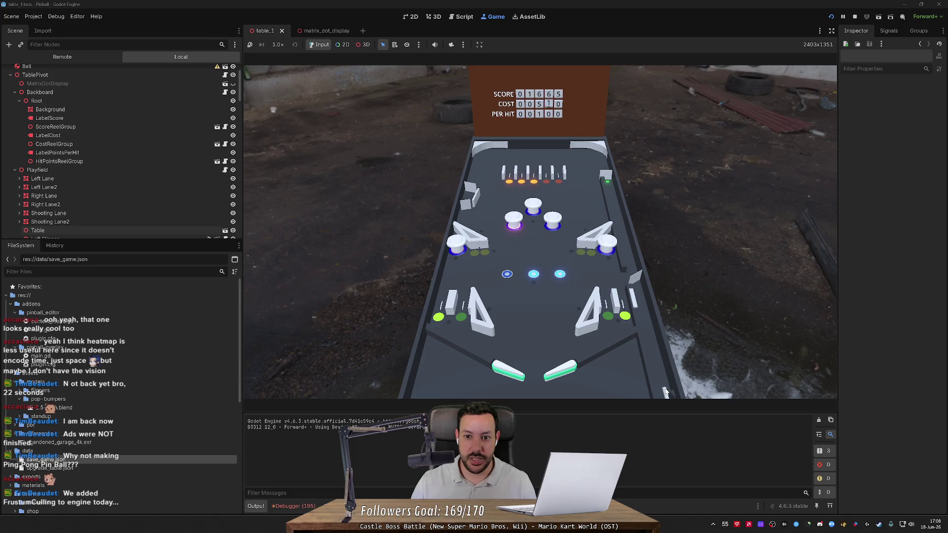
key(Right)
key(Right)
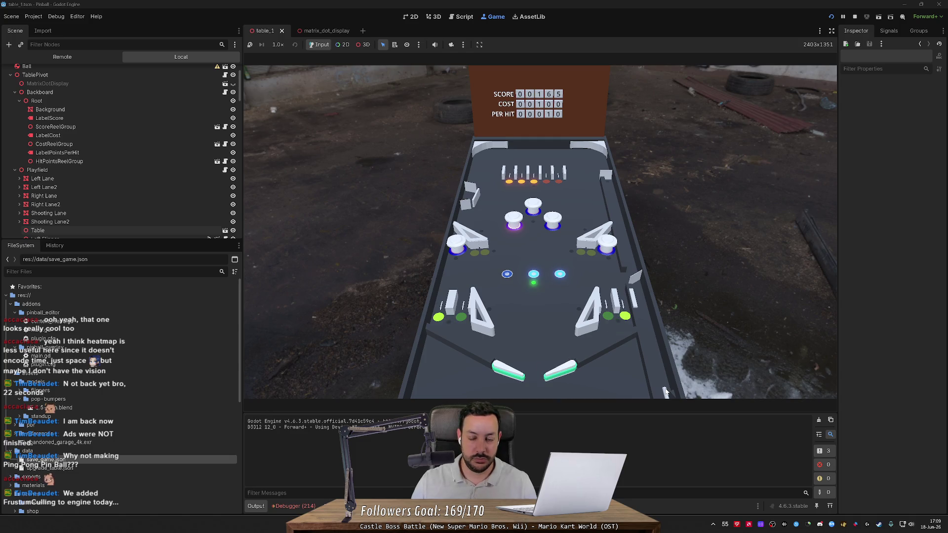
key(Right)
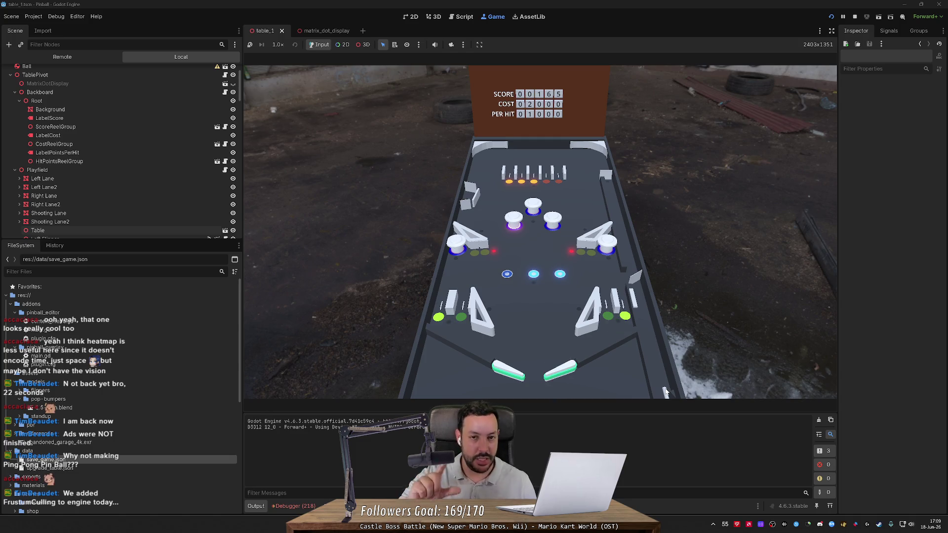
key(Left)
key(Right)
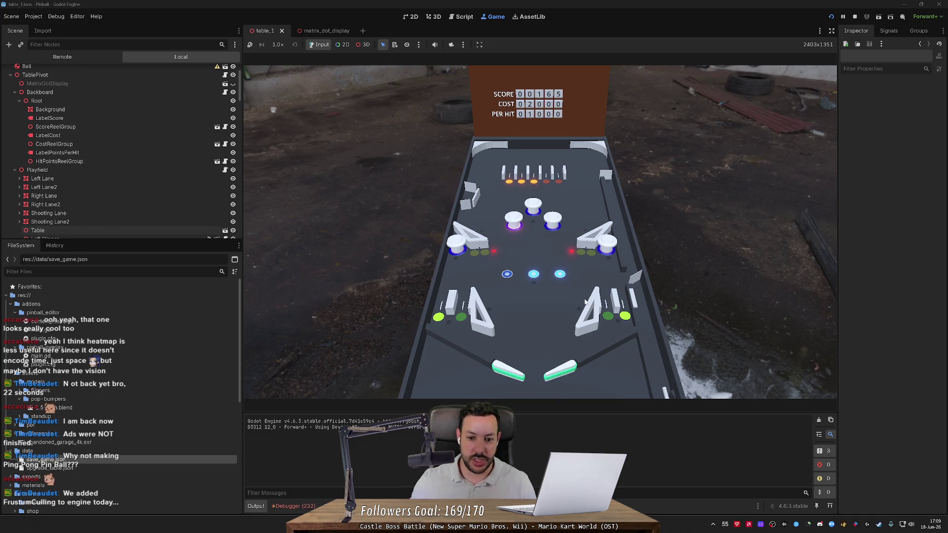
key(Right)
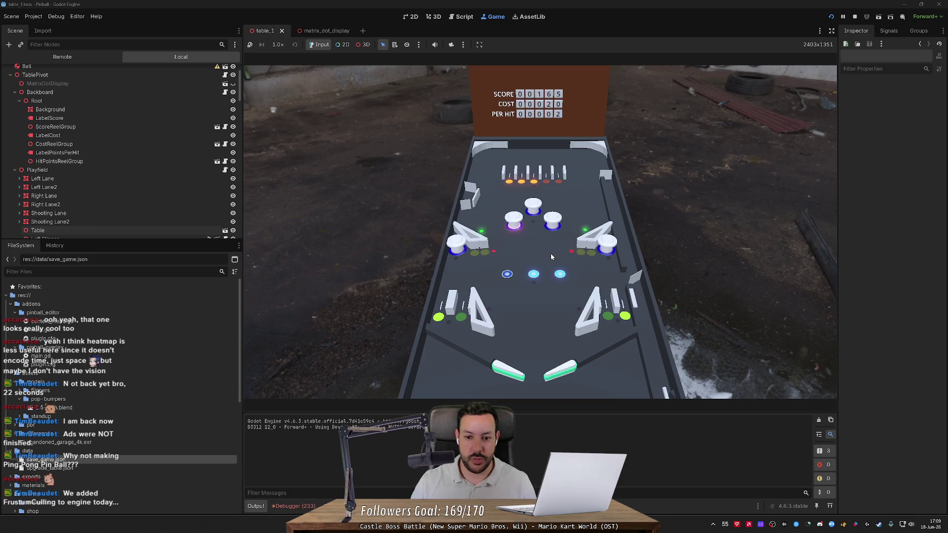
key(Right)
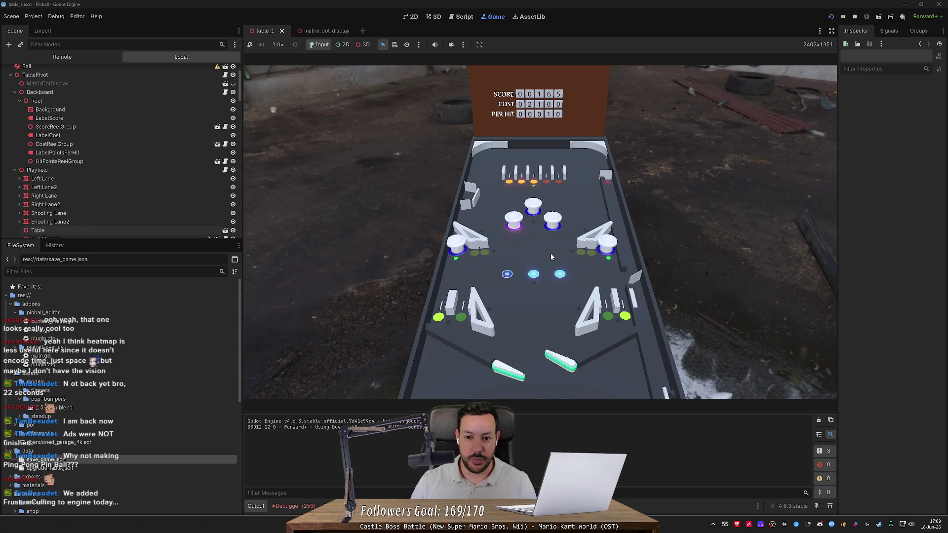
key(Left)
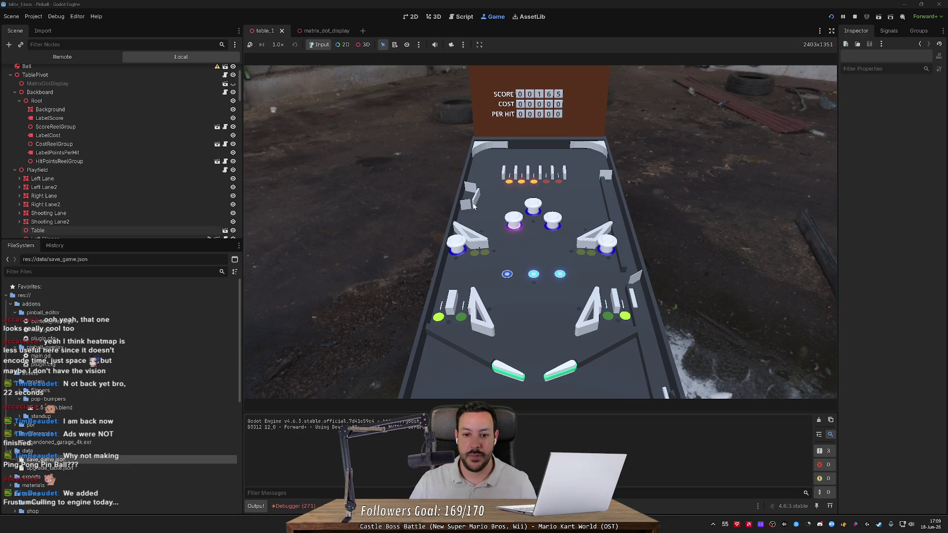
Flip both flippers to keep sending the ball up the table.
key(Left)
key(Right)
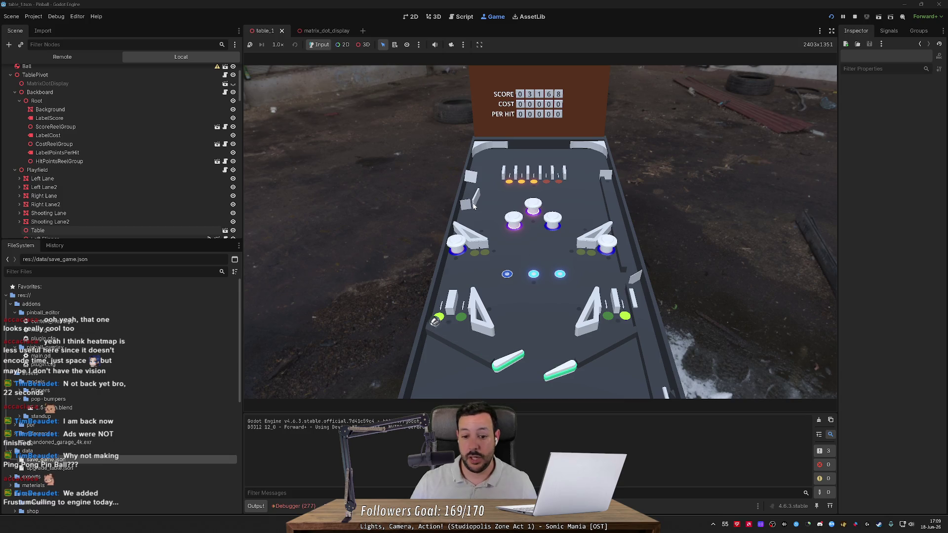
key(Left)
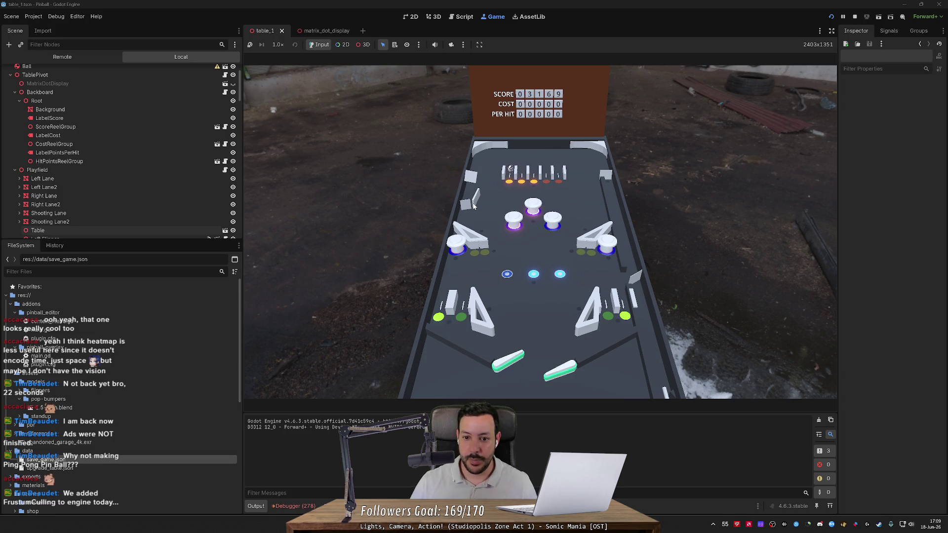
key(Right)
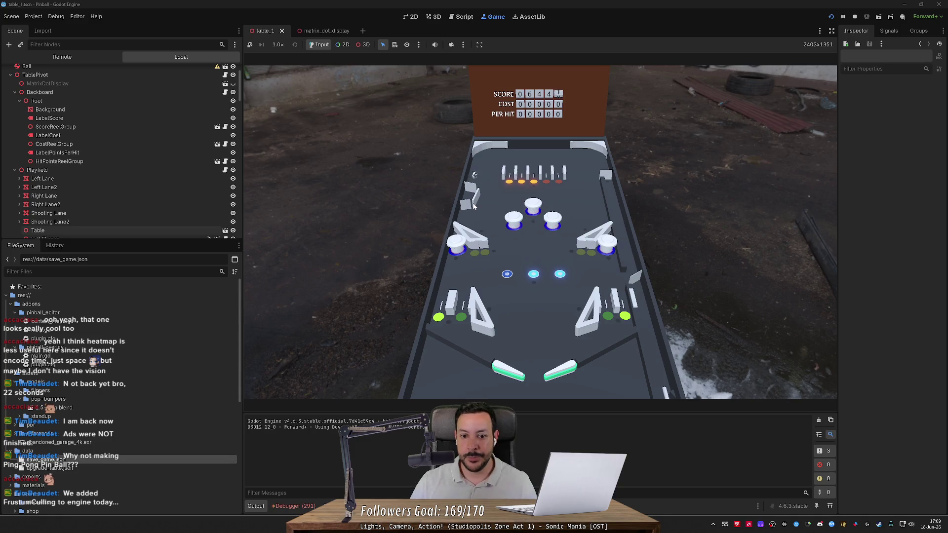
key(Left)
key(Left)
key(Left)
key(Right)
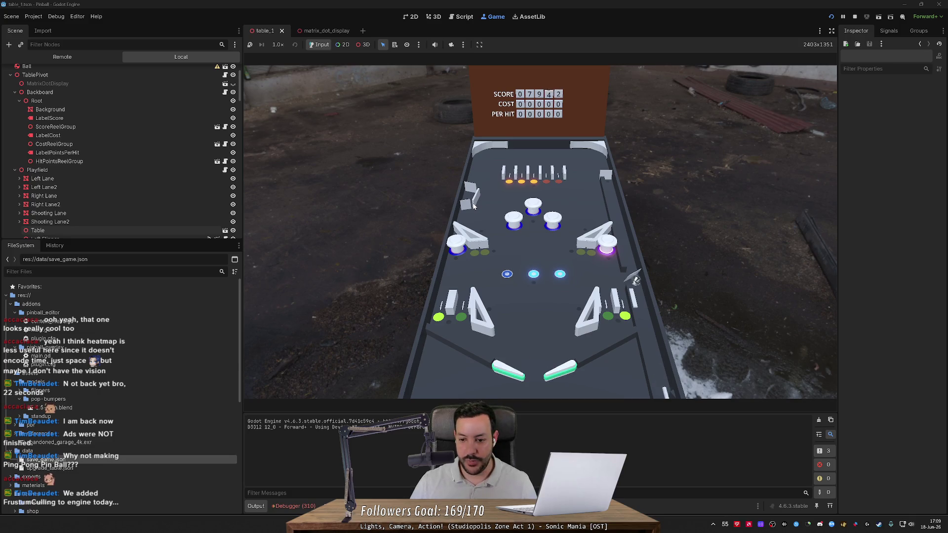
key(Left)
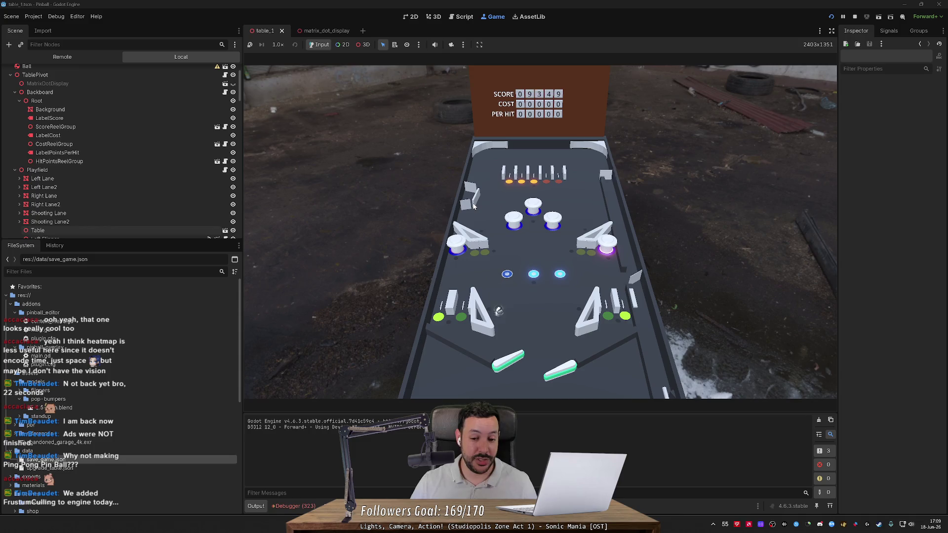
key(Left)
key(Right)
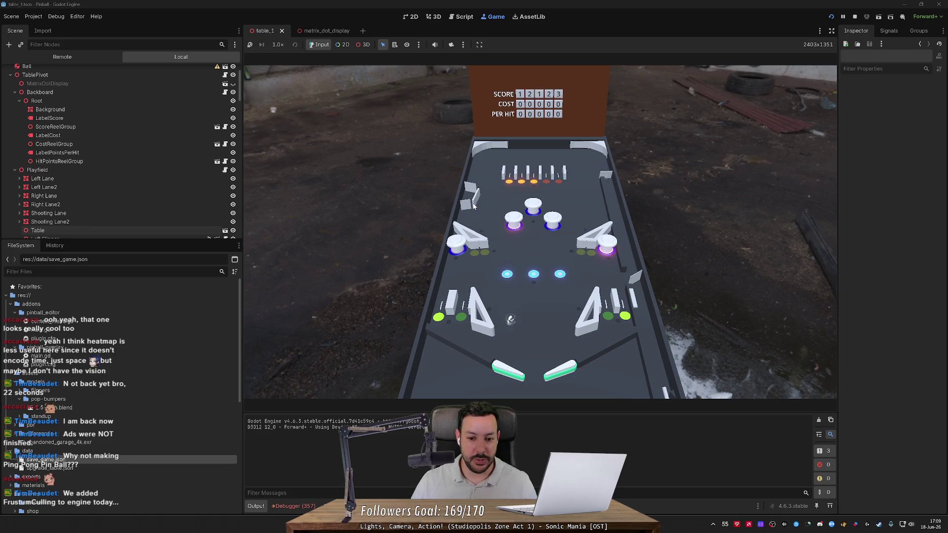
Keep working the flippers until the backboard score reaches 40320.
key(Left)
key(Right)
key(Right)
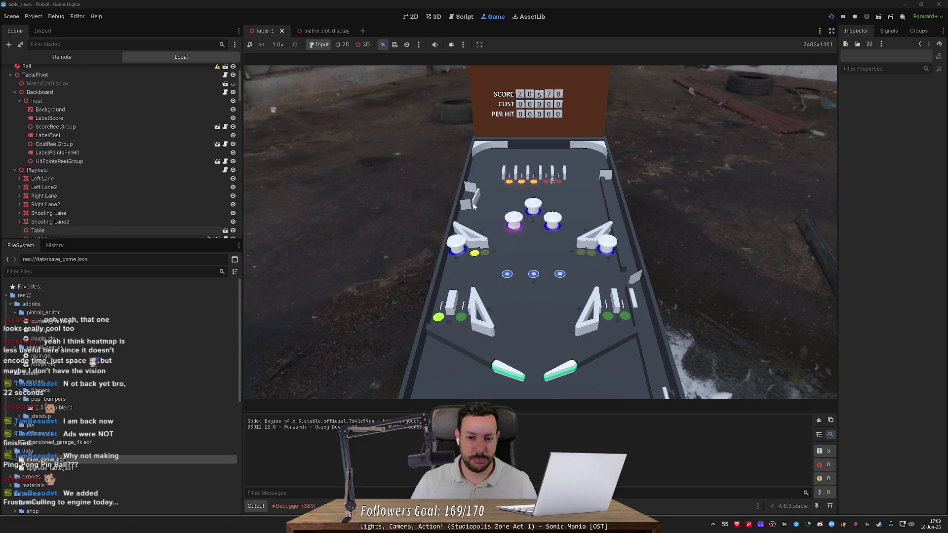
key(Left)
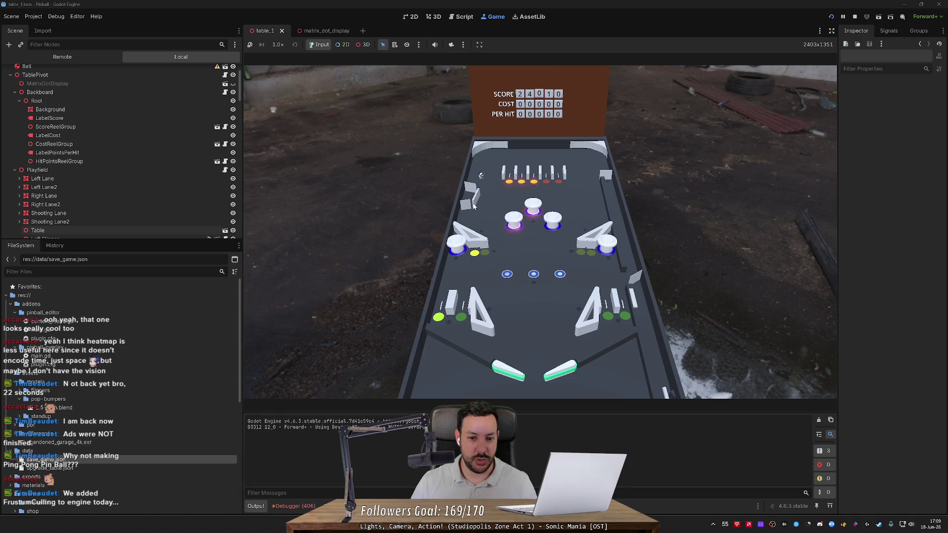
key(Left)
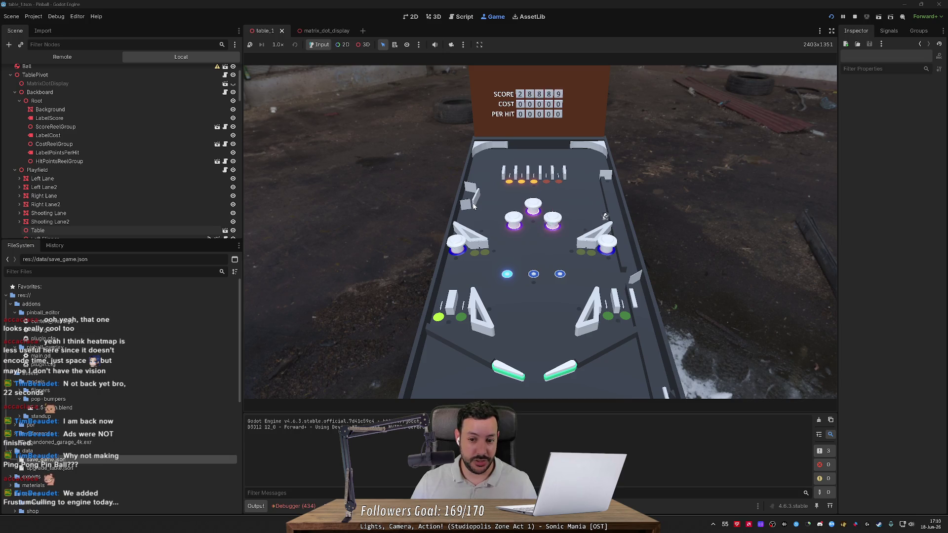
key(Left)
key(Right)
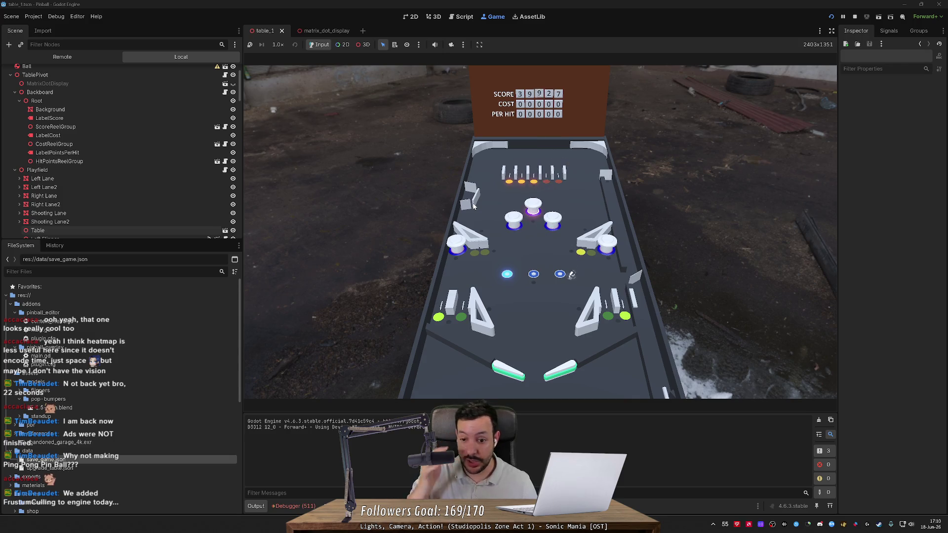
key(Left)
key(Right)
key(Left)
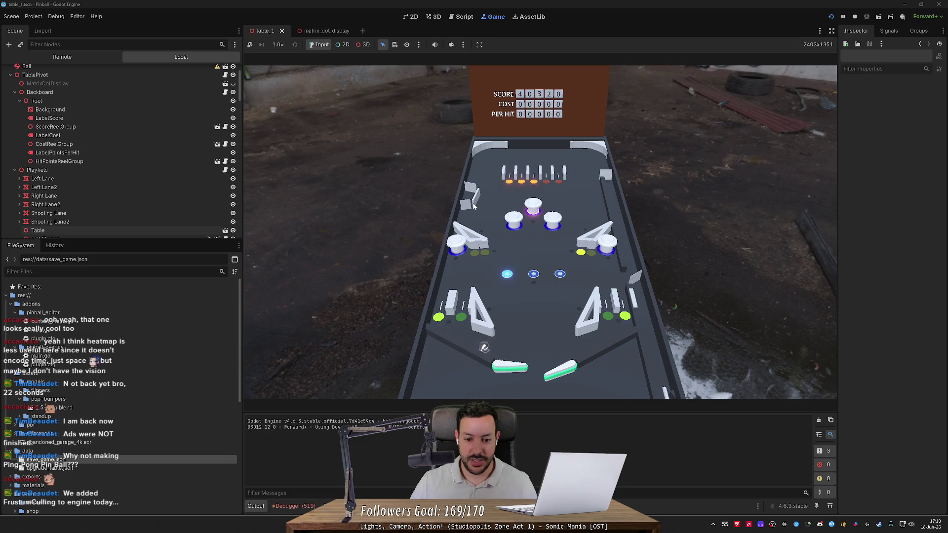
Work both flippers to keep the ball bouncing up into the bumpers and scoring.
key(Right)
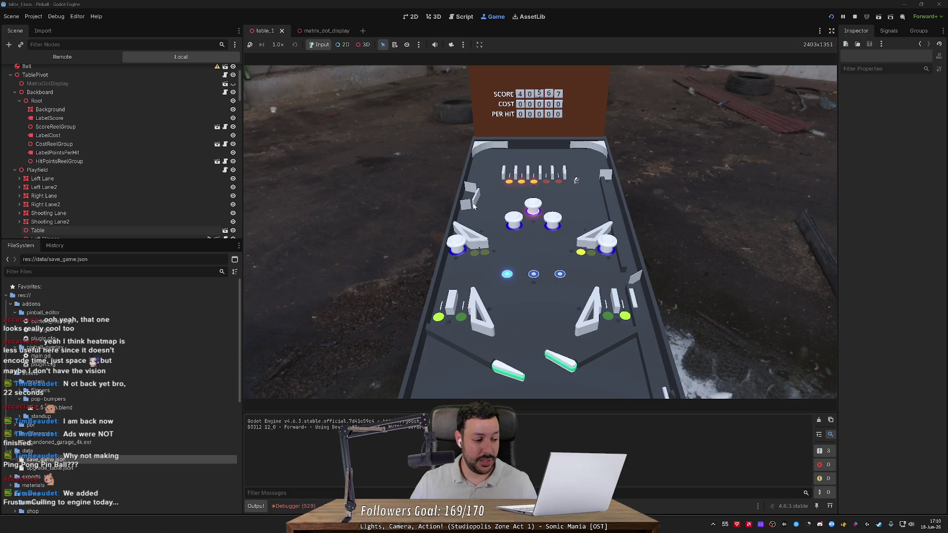
key(Left)
key(Right)
key(Right)
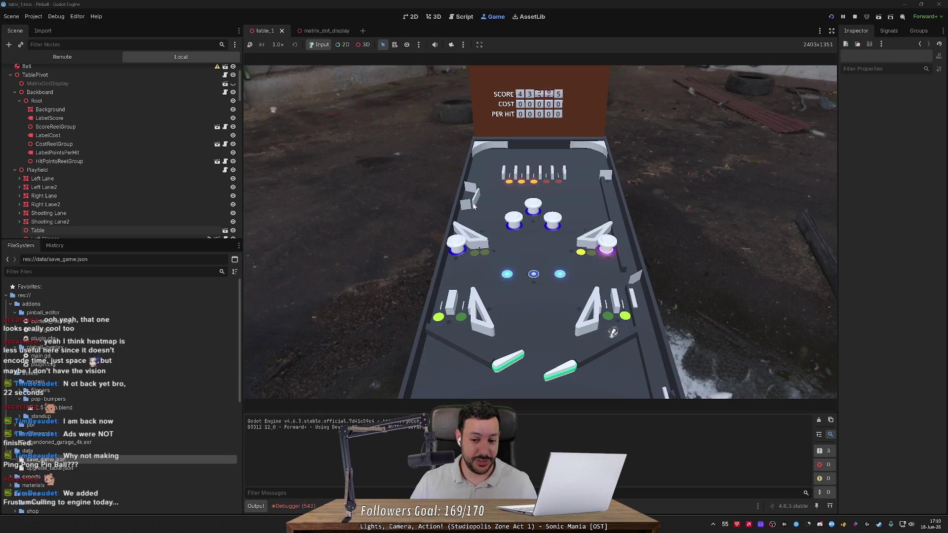
key(Right)
key(Left)
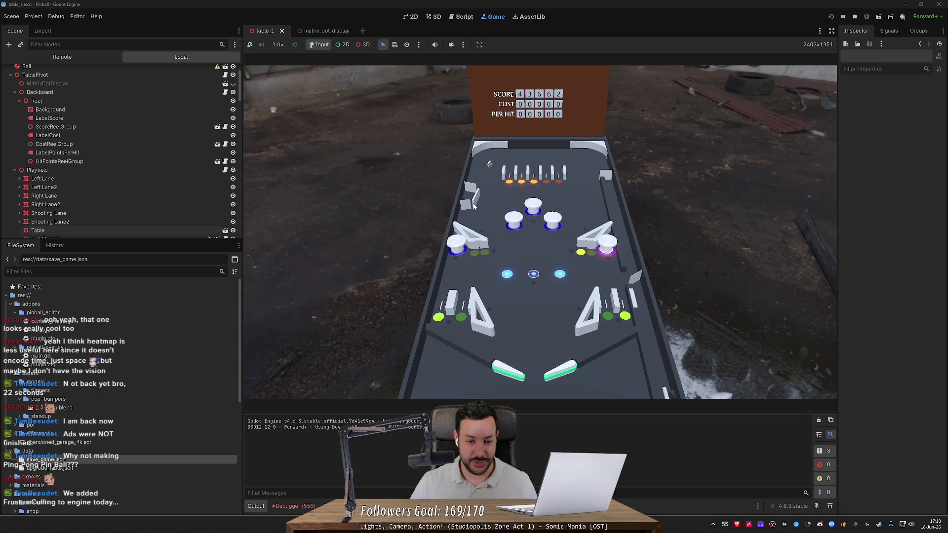
key(Left)
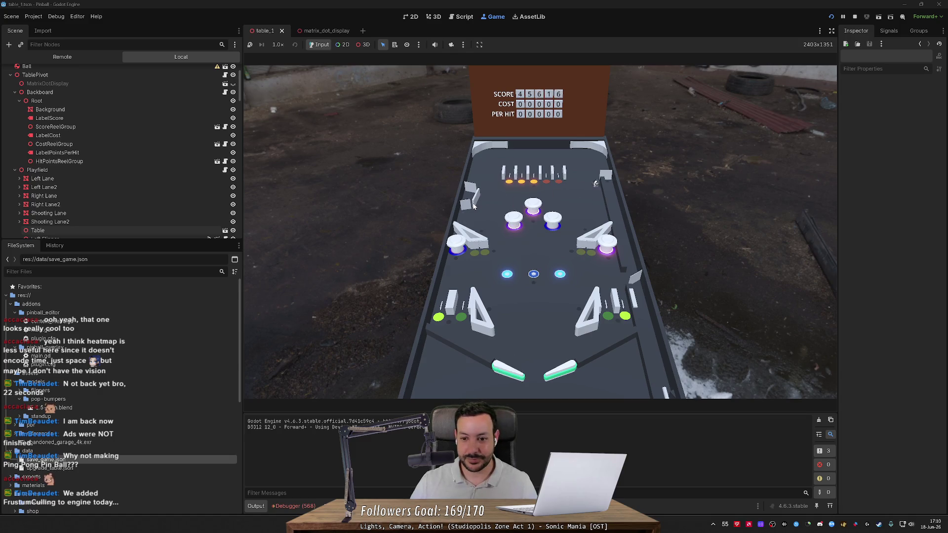
key(Left)
key(Right)
key(Left)
key(Right)
key(Left)
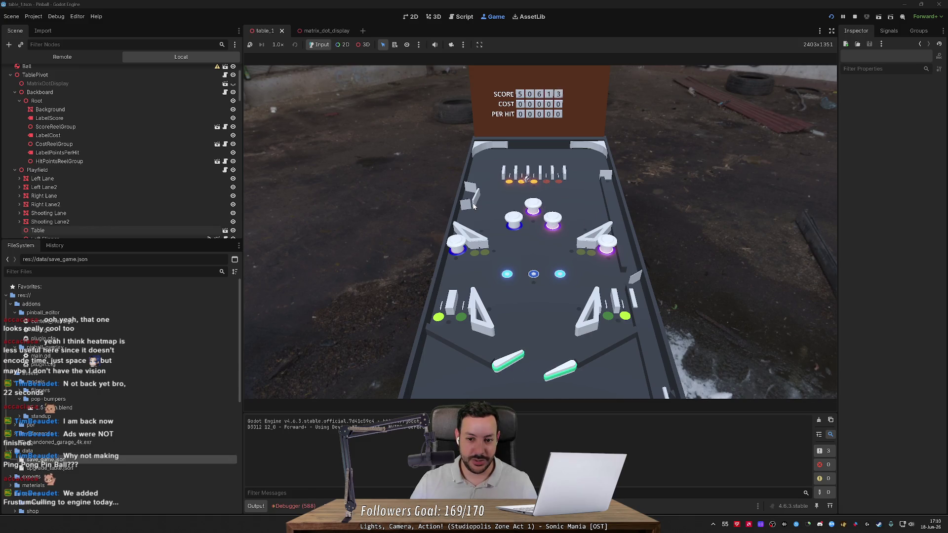
key(Left)
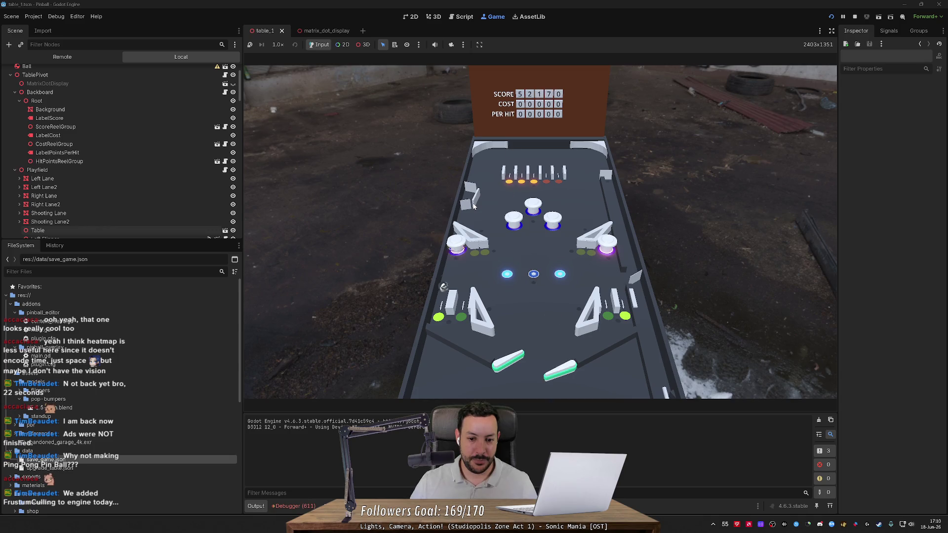
key(Right)
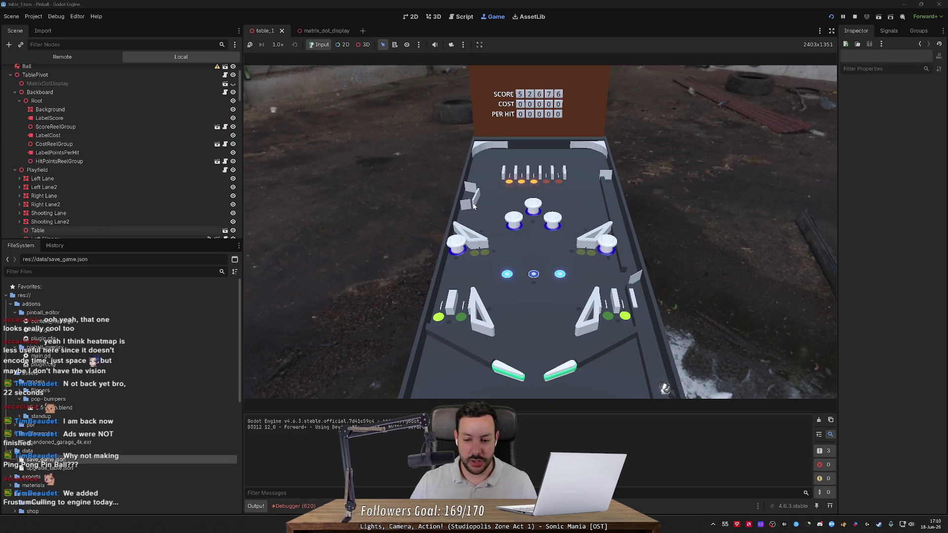
key(Left)
key(Left)
key(Right)
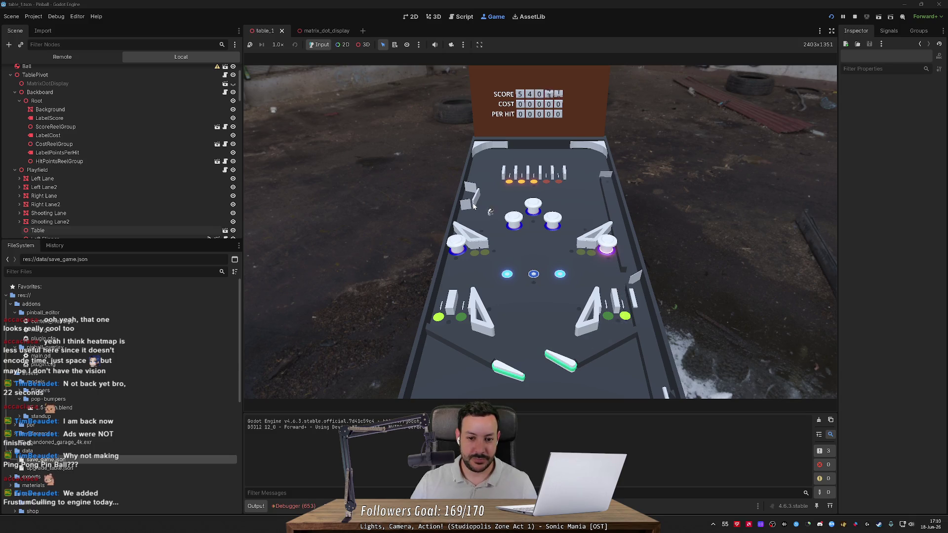
key(Left)
key(Right)
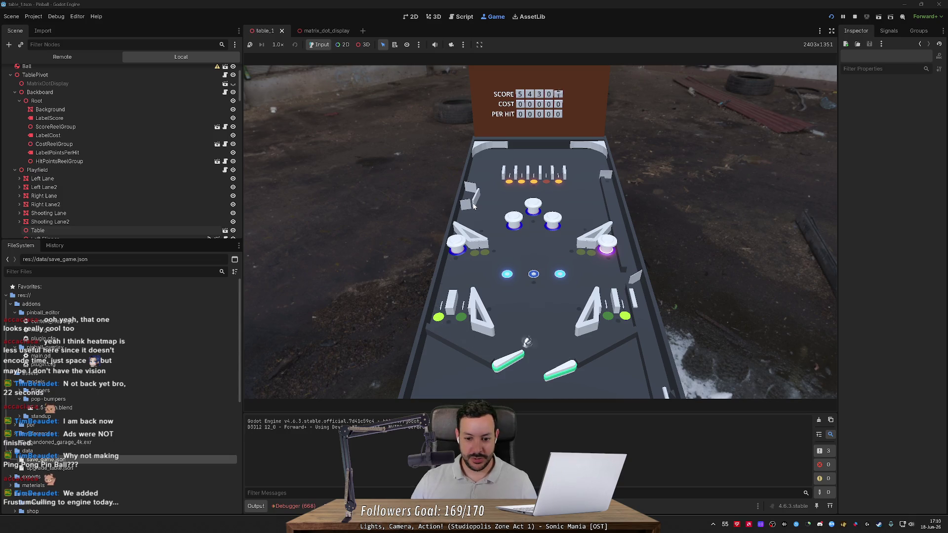
key(Right)
key(Right)
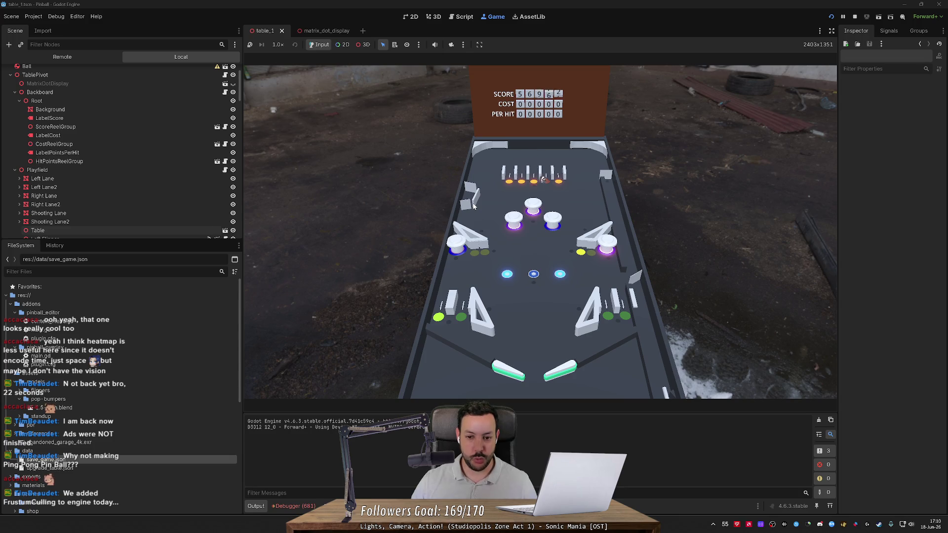
key(Left)
key(Right)
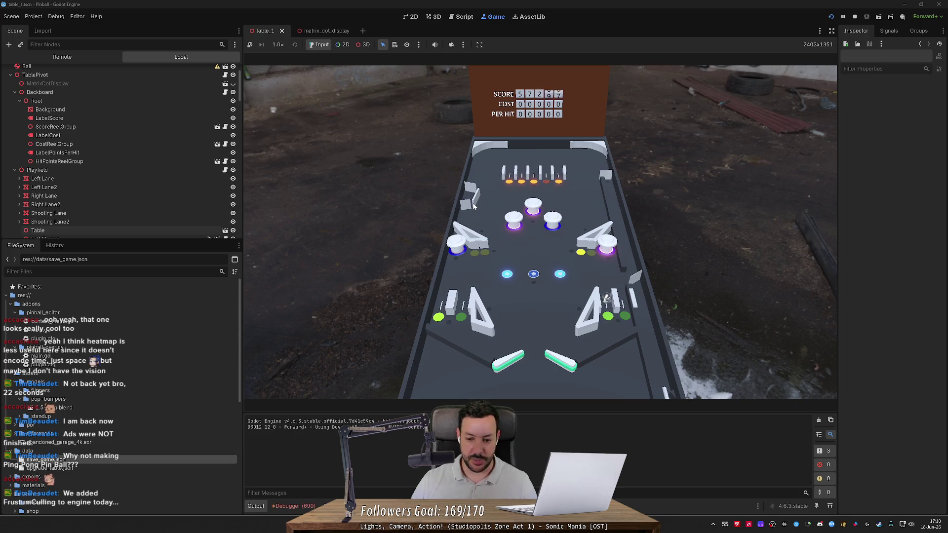
key(Left)
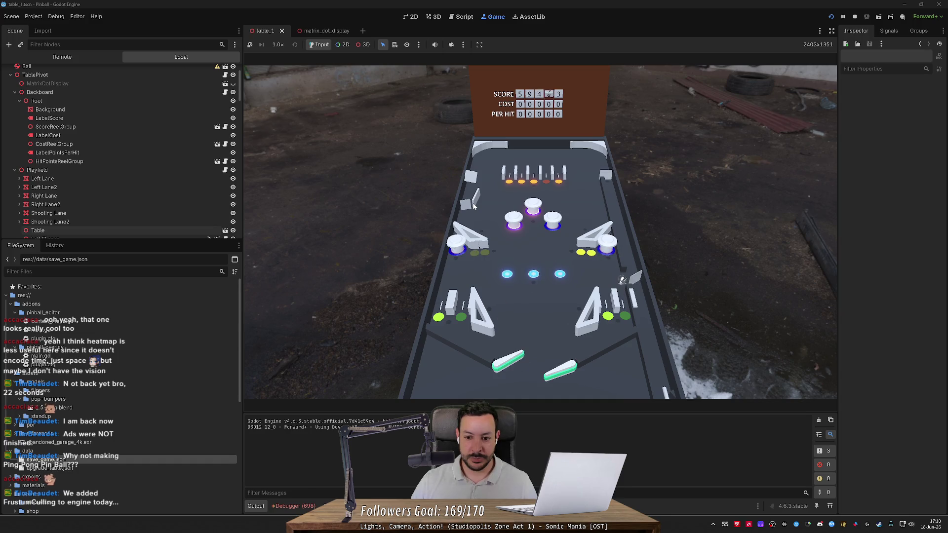
key(Right)
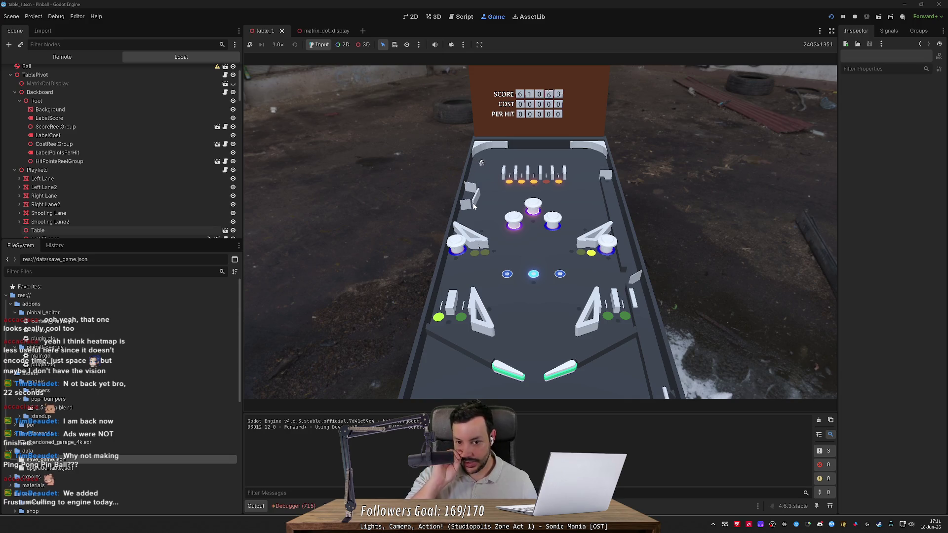
Keep saving the ball until the score passes 83,000, then take over the game camera from the editor.
key(Right)
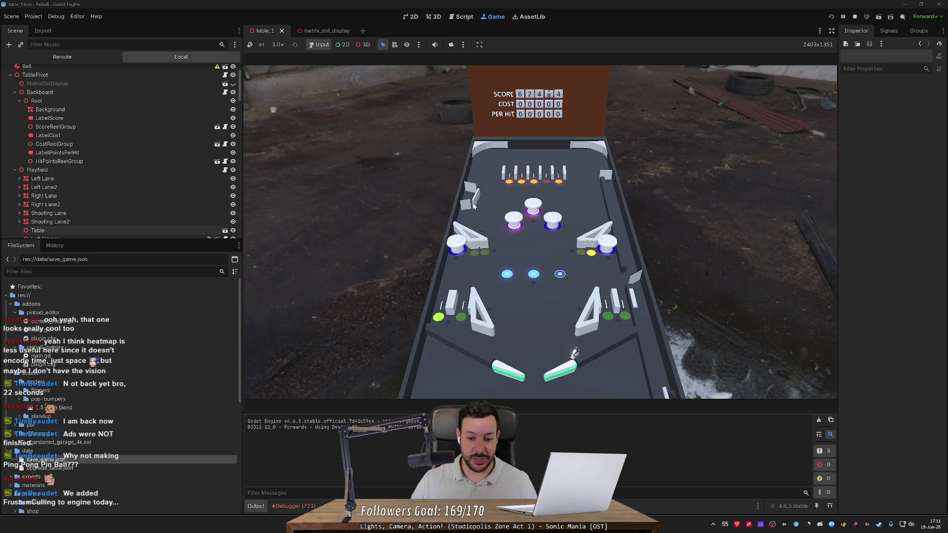
key(Left)
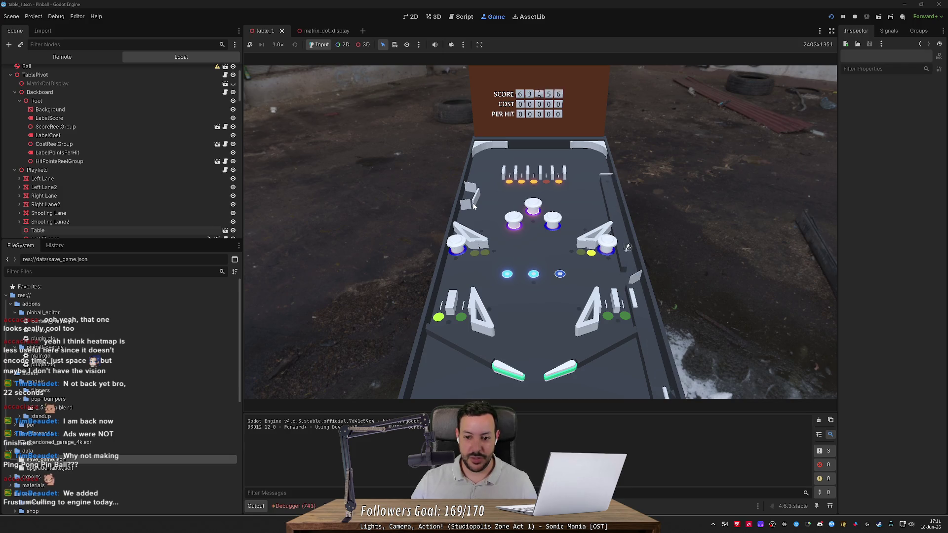
key(Left)
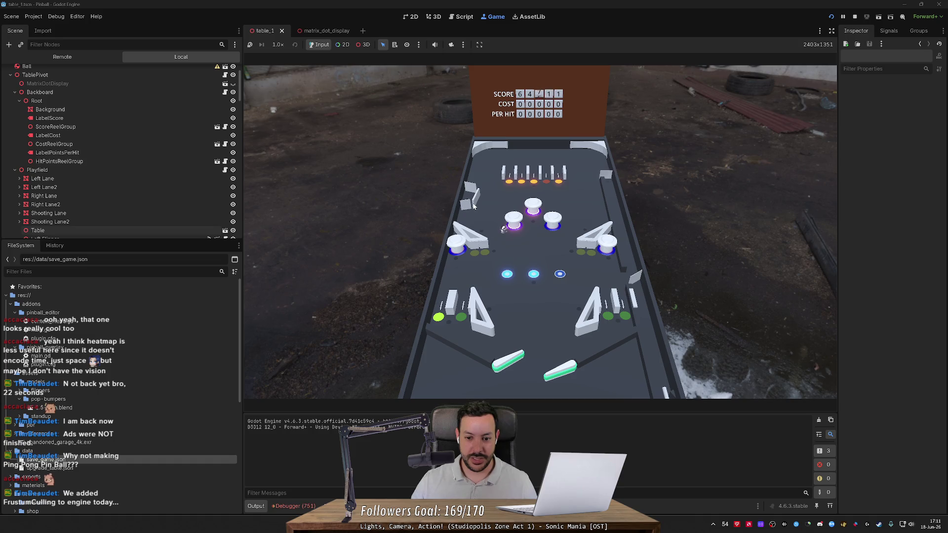
key(Right)
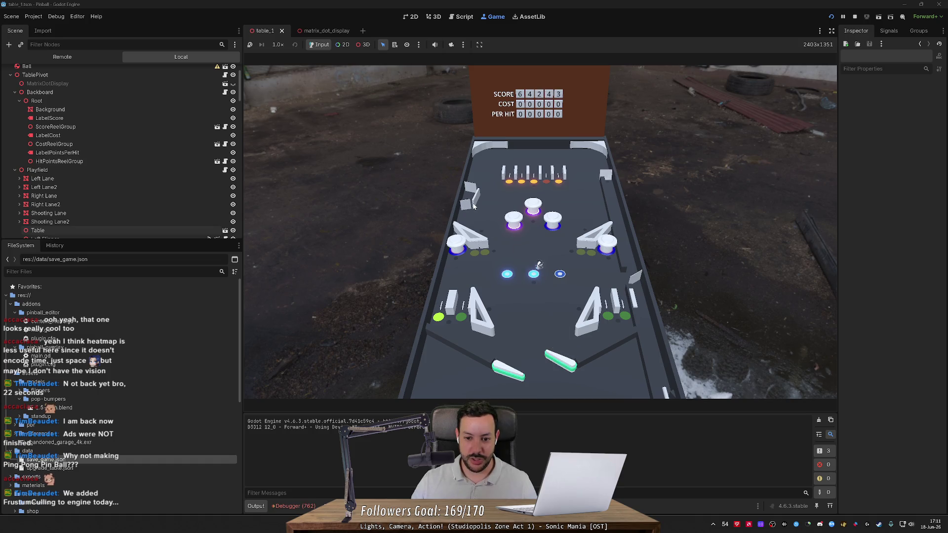
key(Left)
key(Left)
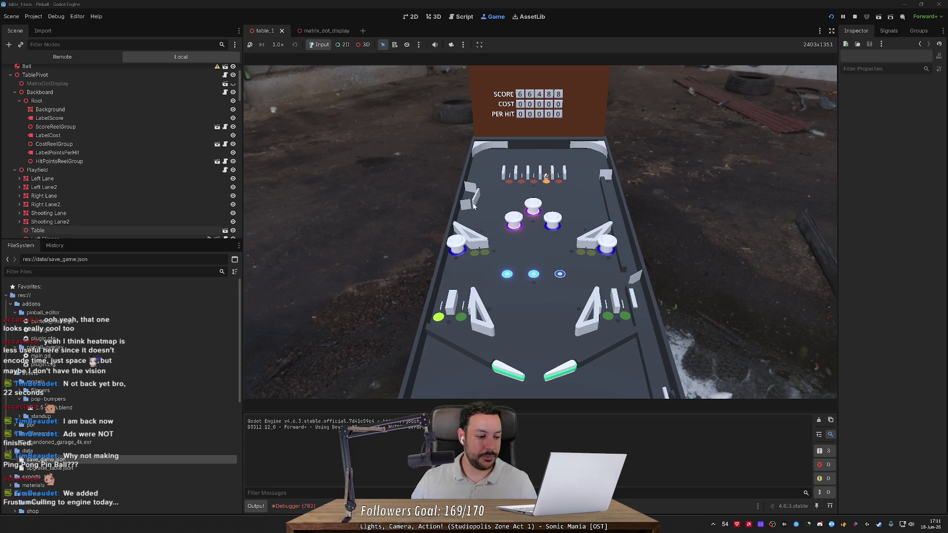
key(Right)
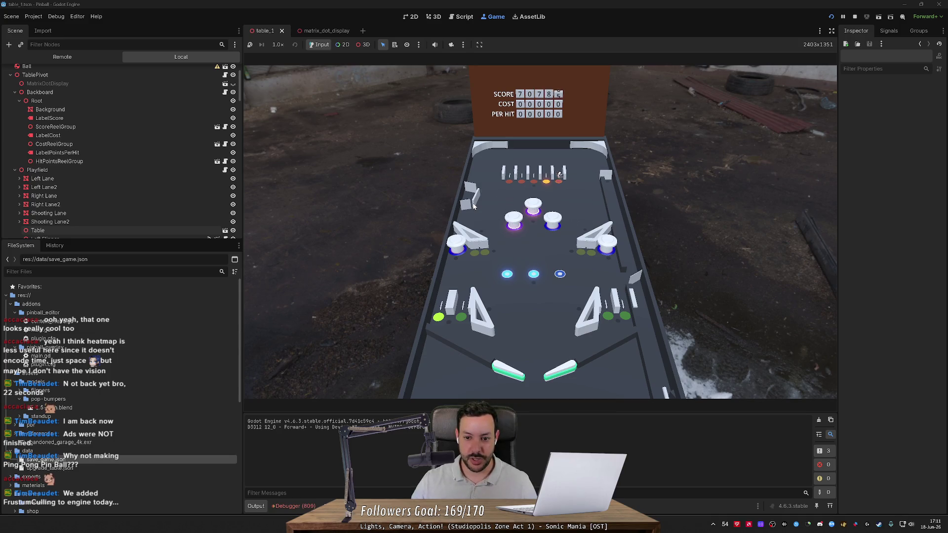
key(Right)
key(Left)
key(Right)
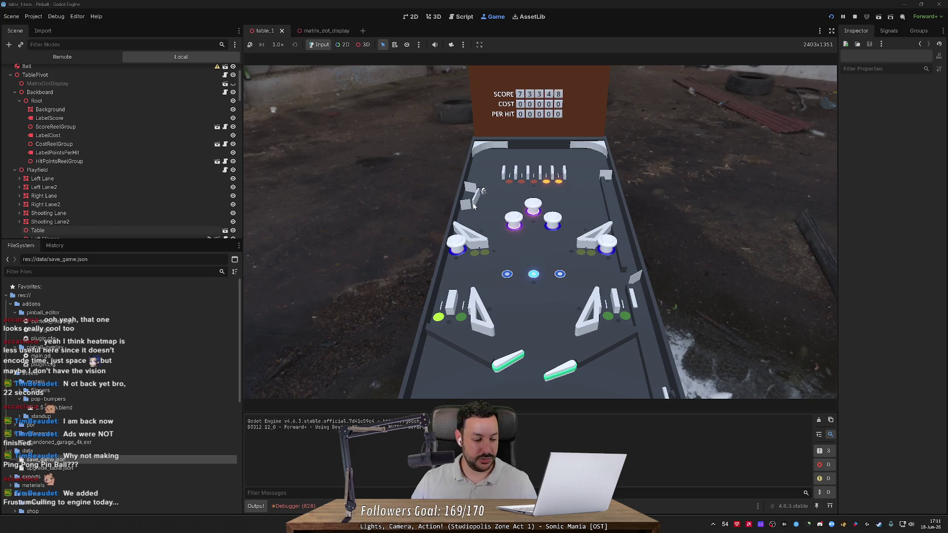
key(Right)
key(Left)
key(Left)
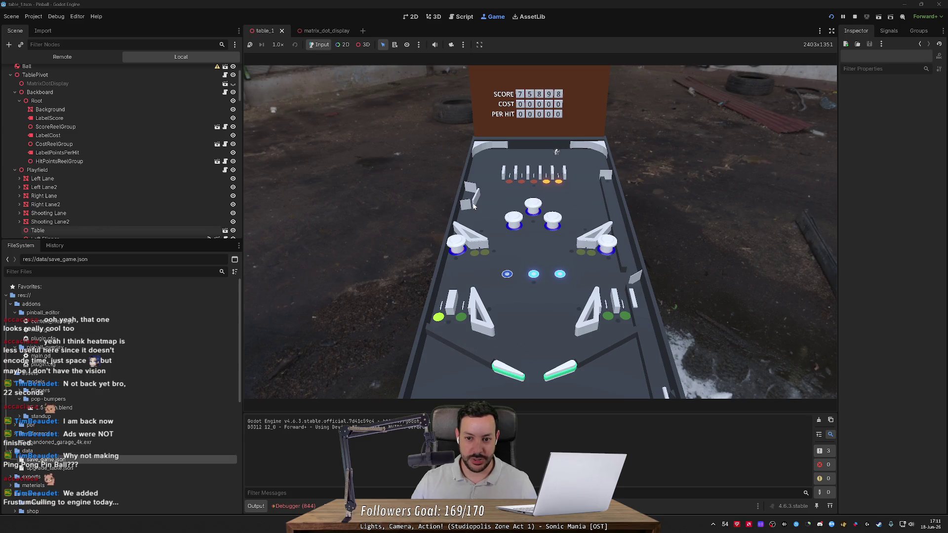
key(Left)
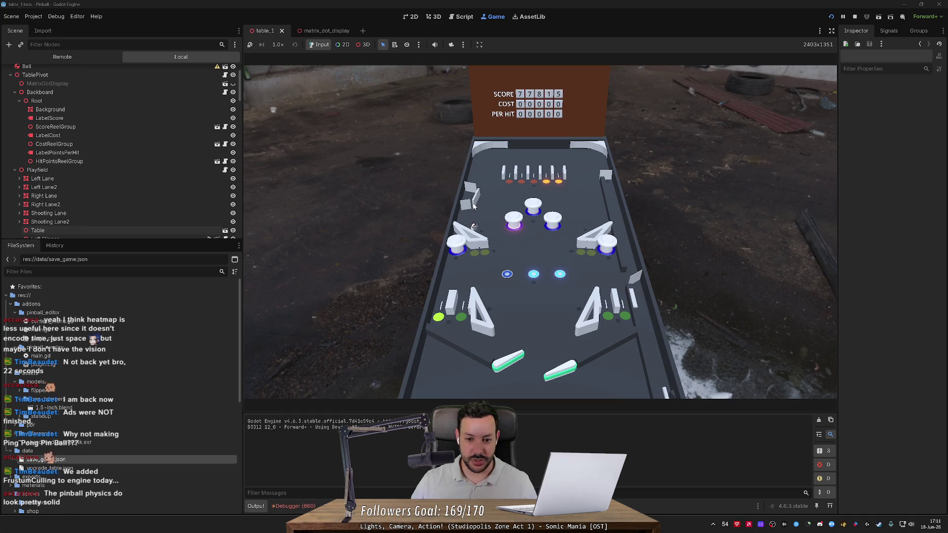
key(Left)
key(Right)
key(Left)
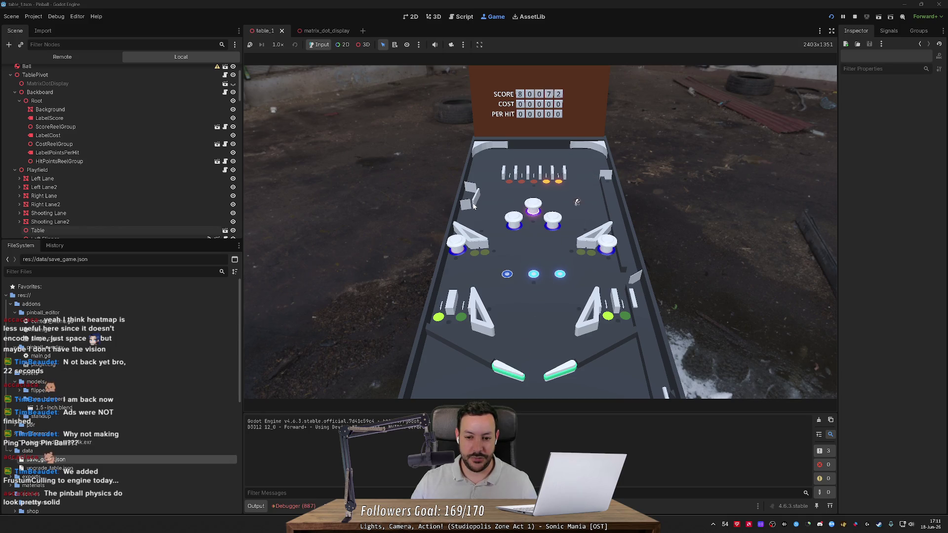
key(Right)
key(Left)
key(Right)
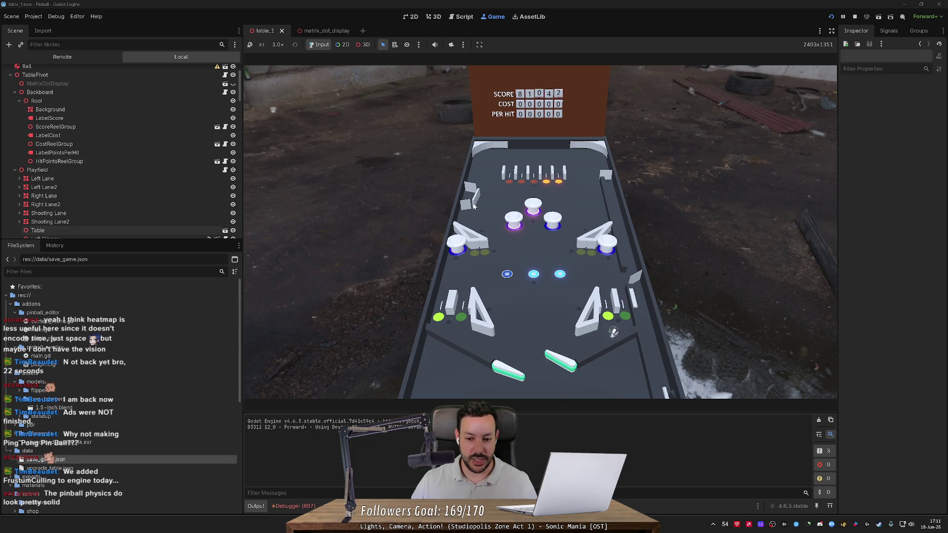
key(Left)
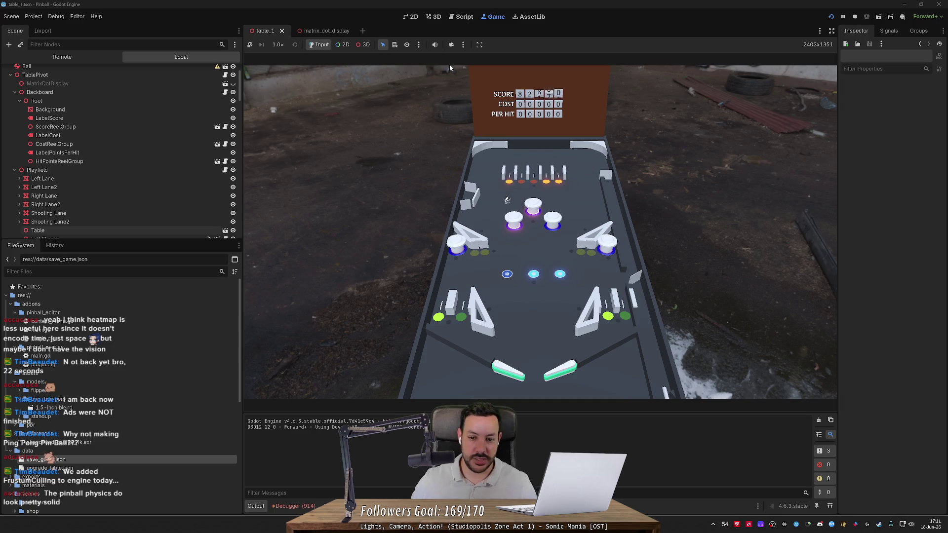
key(Left)
click(452, 45)
click(362, 45)
Zoom in on the three pop bumpers and drop two extra balls beside them.
scroll(539, 232, up, 5)
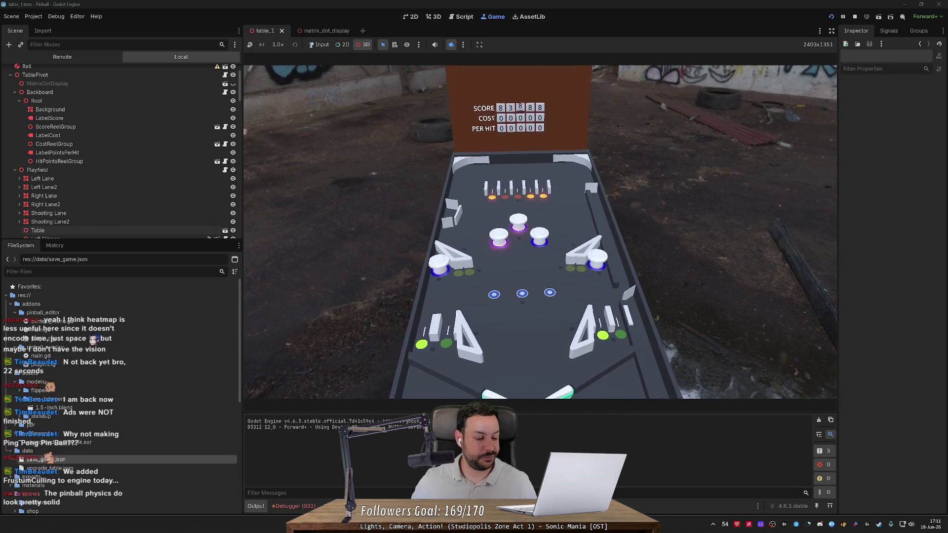
scroll(458, 176, up, 6)
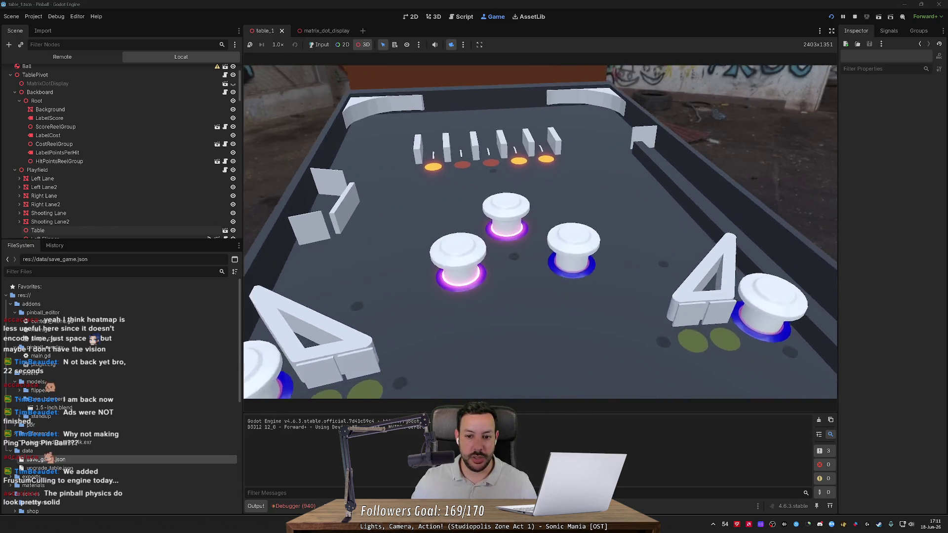
click(319, 44)
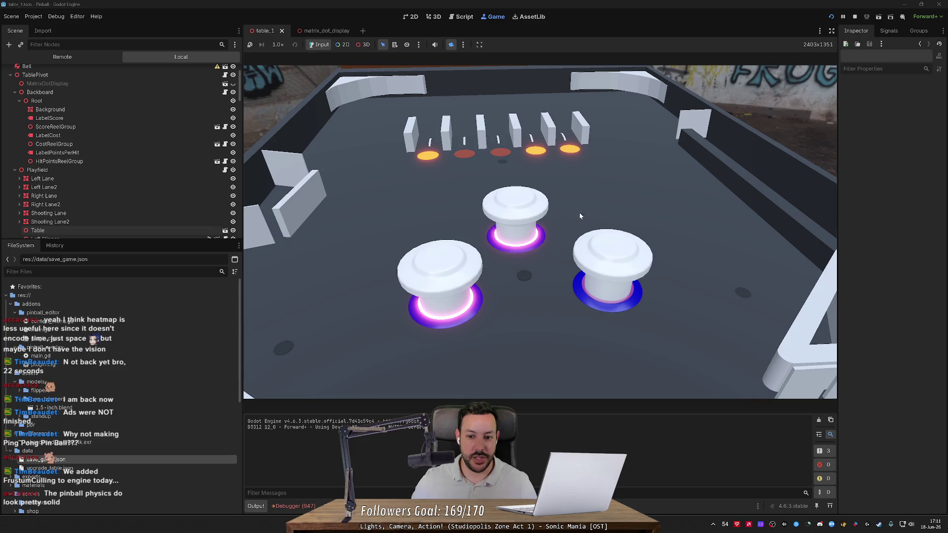
click(564, 182)
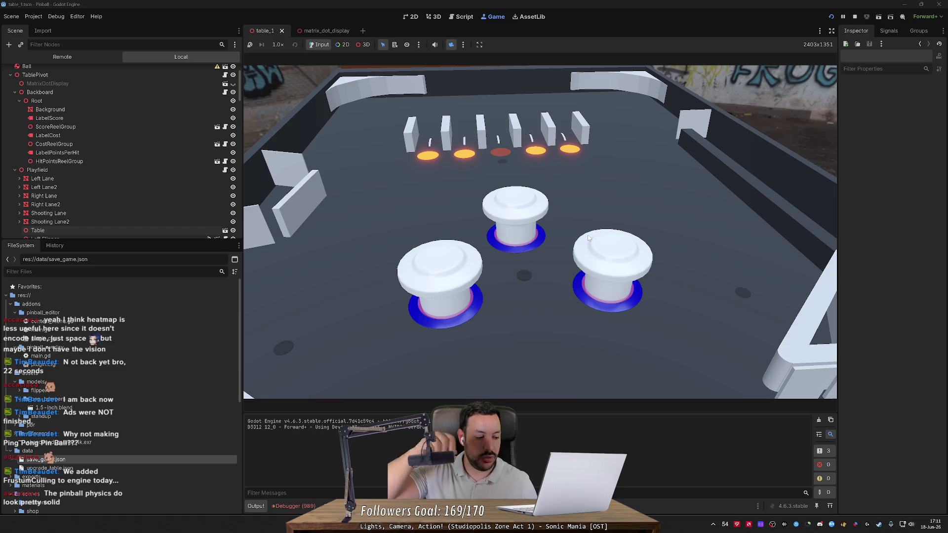
click(579, 176)
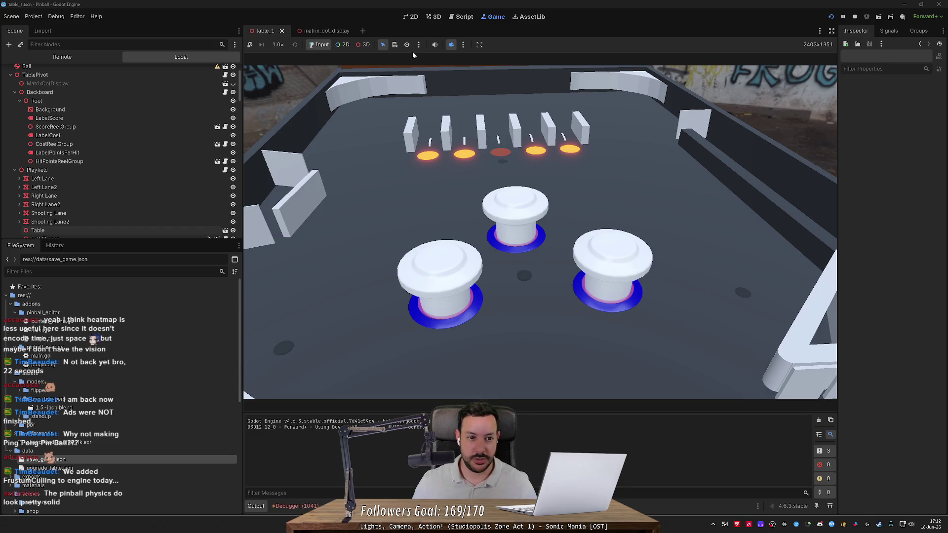
Return to the running game view and restore its own full-table camera.
click(435, 18)
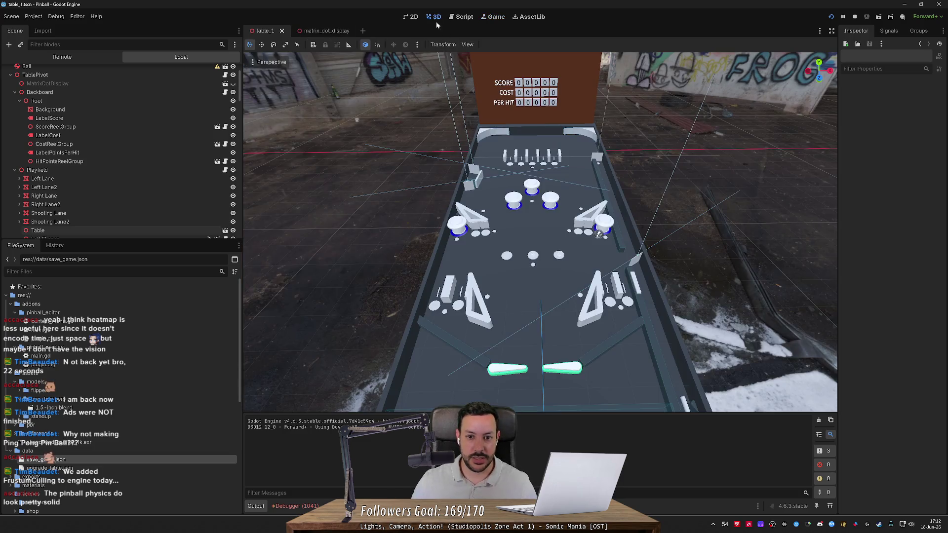
click(484, 18)
click(465, 17)
click(491, 18)
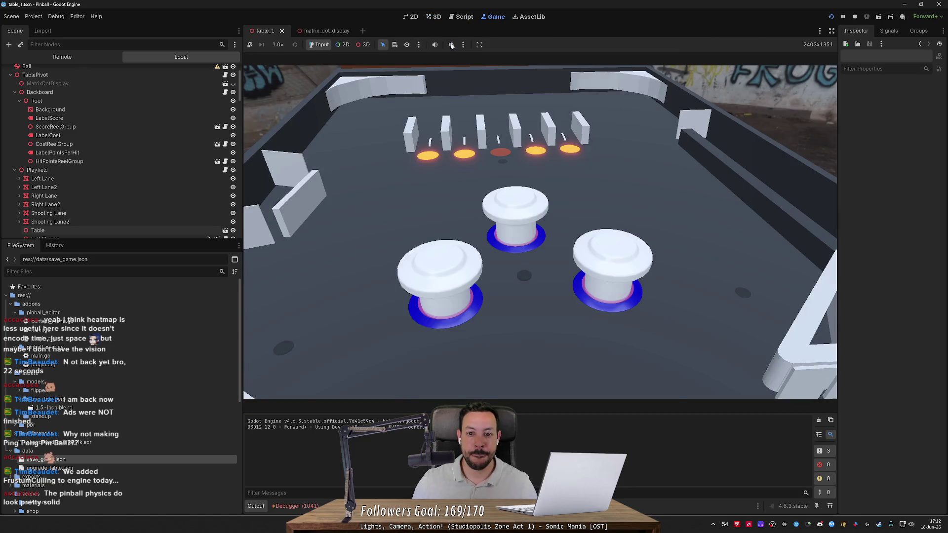
click(452, 45)
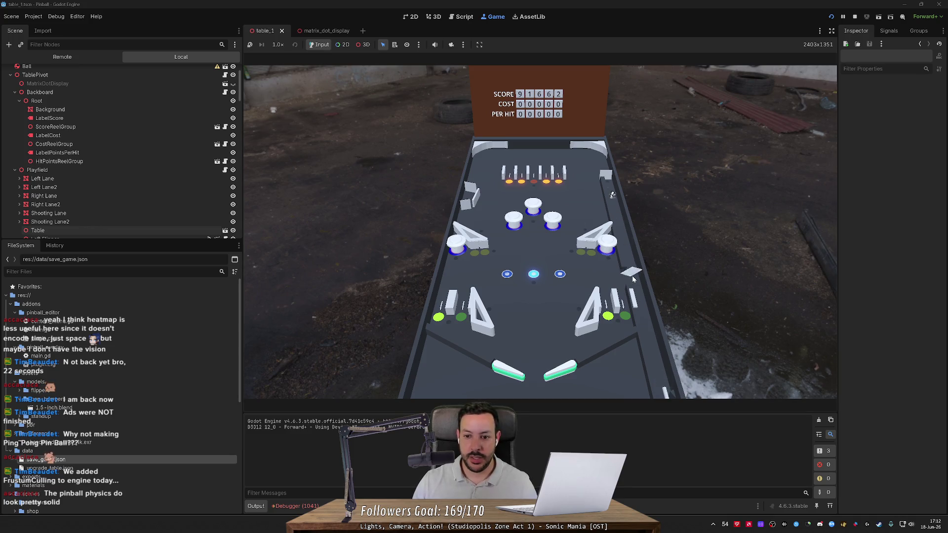
Flip the left and right flippers to keep the ball in play.
key(Left)
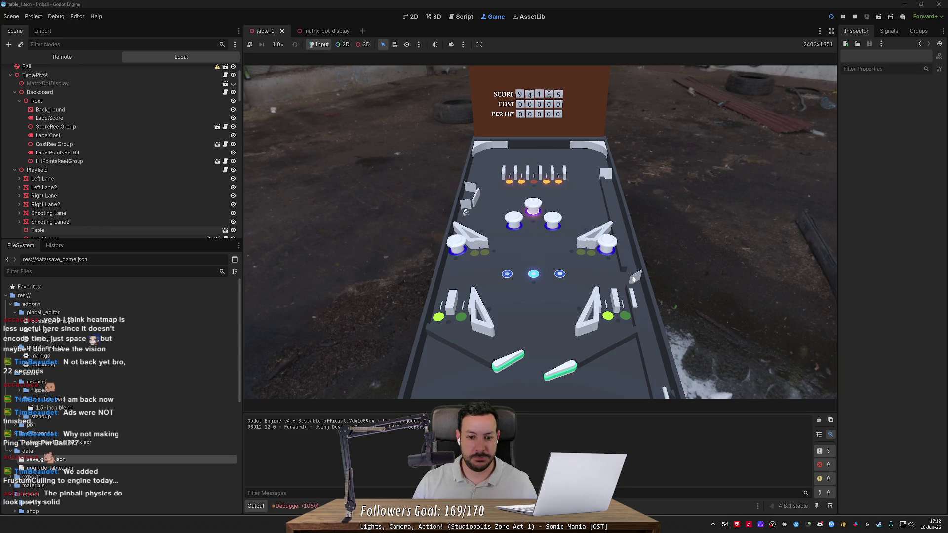
key(Right)
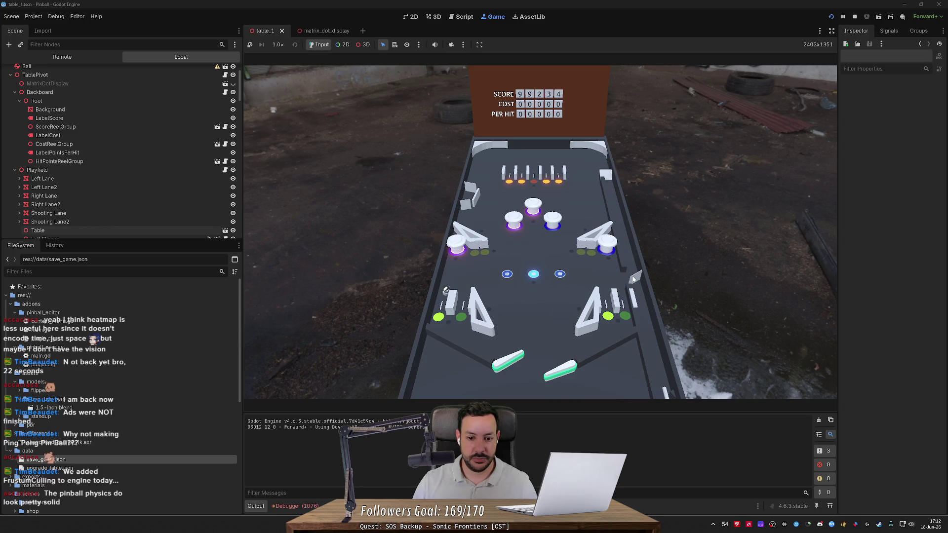
key(Left)
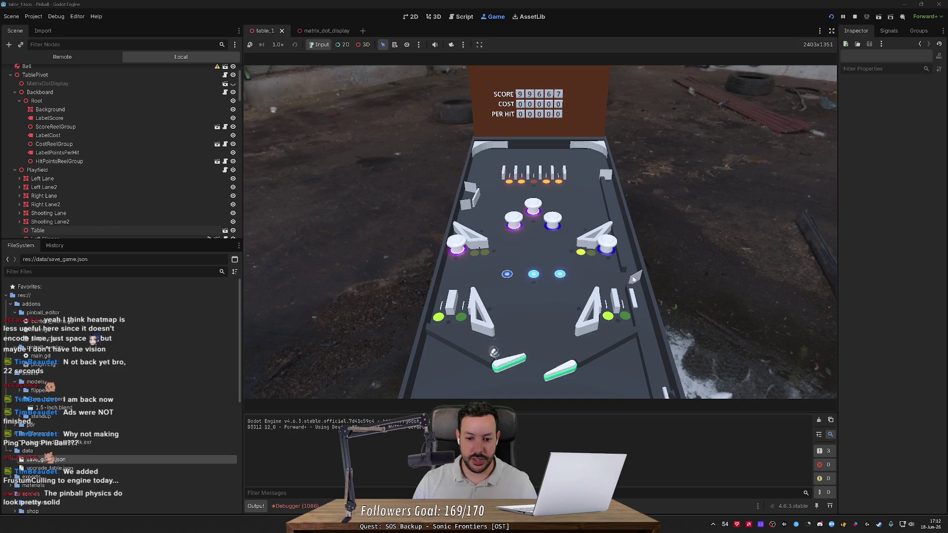
key(Right)
key(Left)
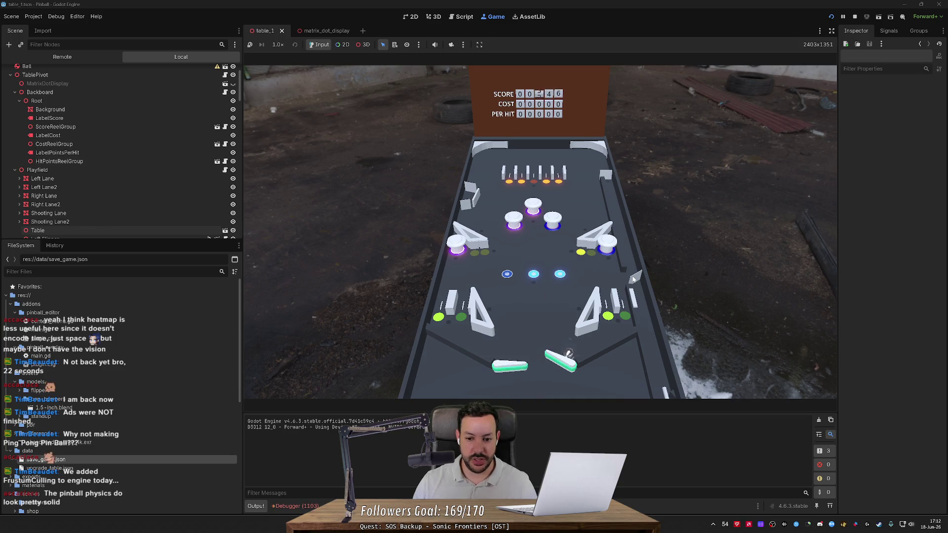
key(Right)
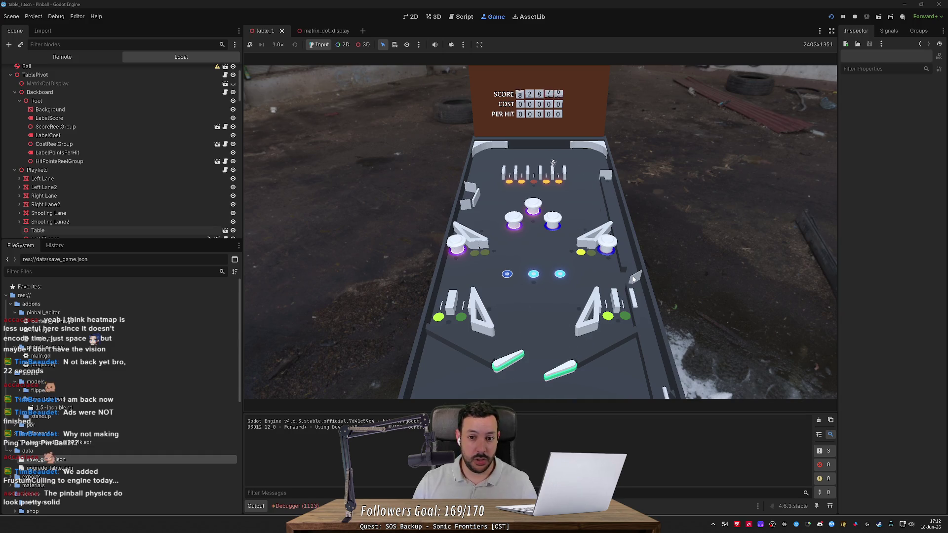
key(Left)
key(Right)
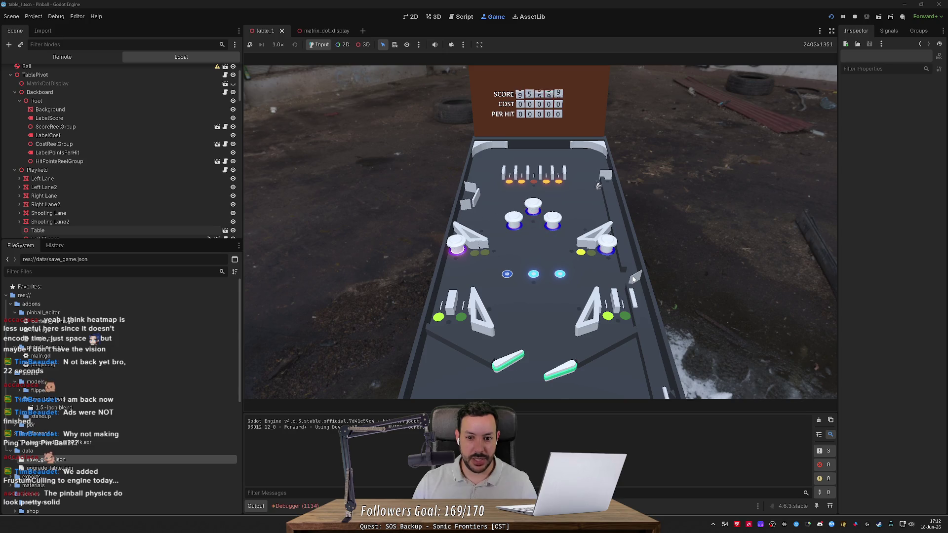
key(Left)
key(Right)
key(Left)
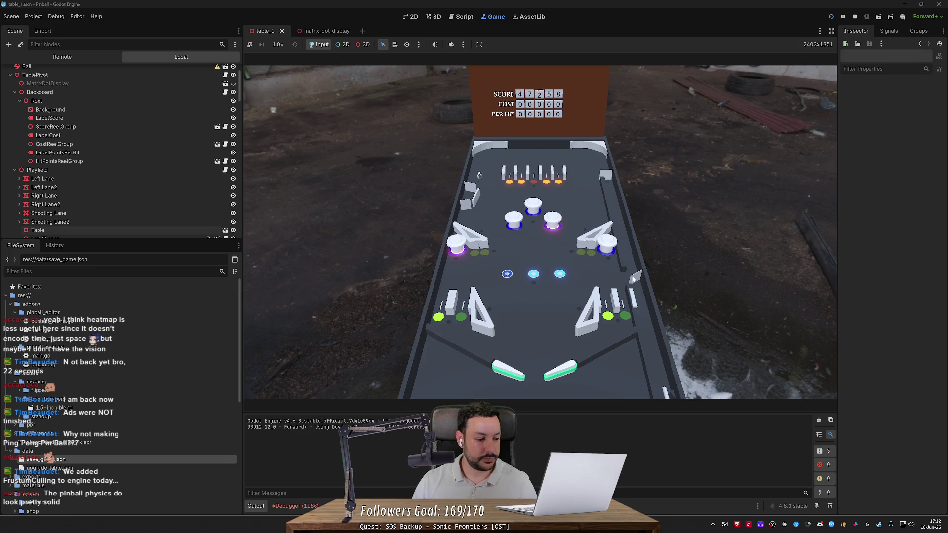
key(Left)
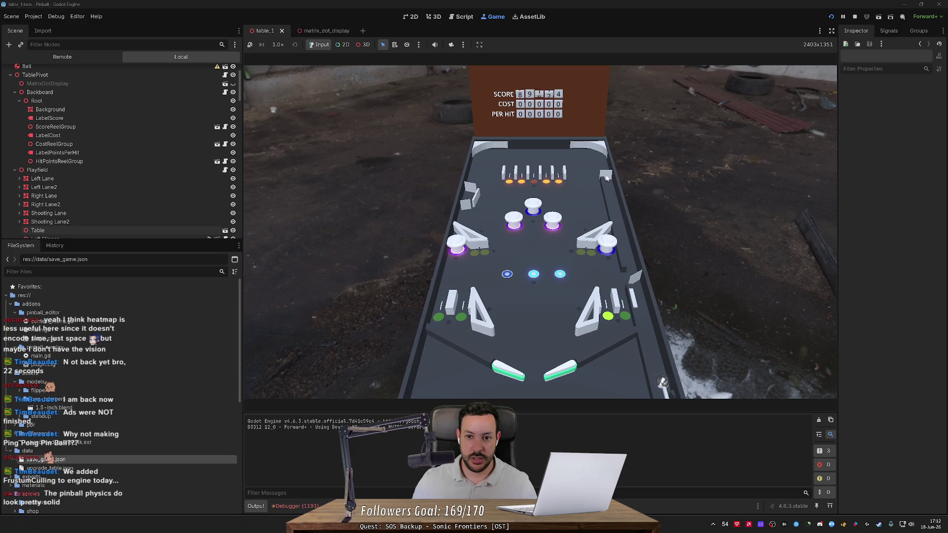
Launch a new ball with the plunger and flip it toward the top bumpers, reaching 09664.
key(Down)
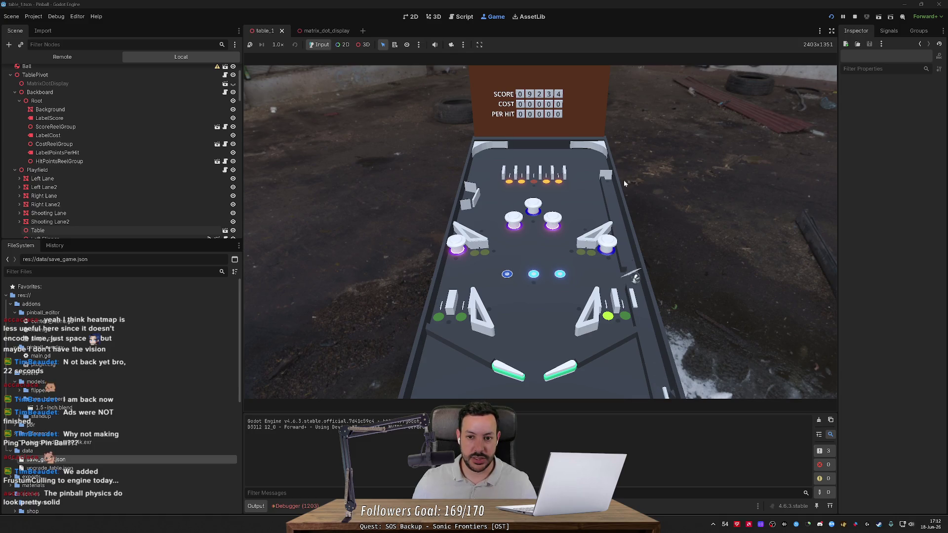
key(Left)
key(Right)
key(Right)
key(Left)
key(Right)
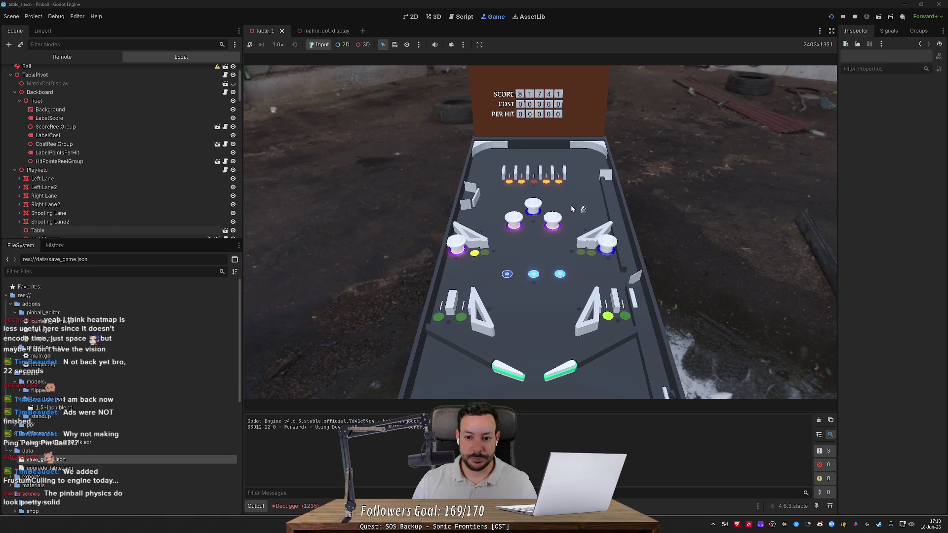
key(Left)
key(Right)
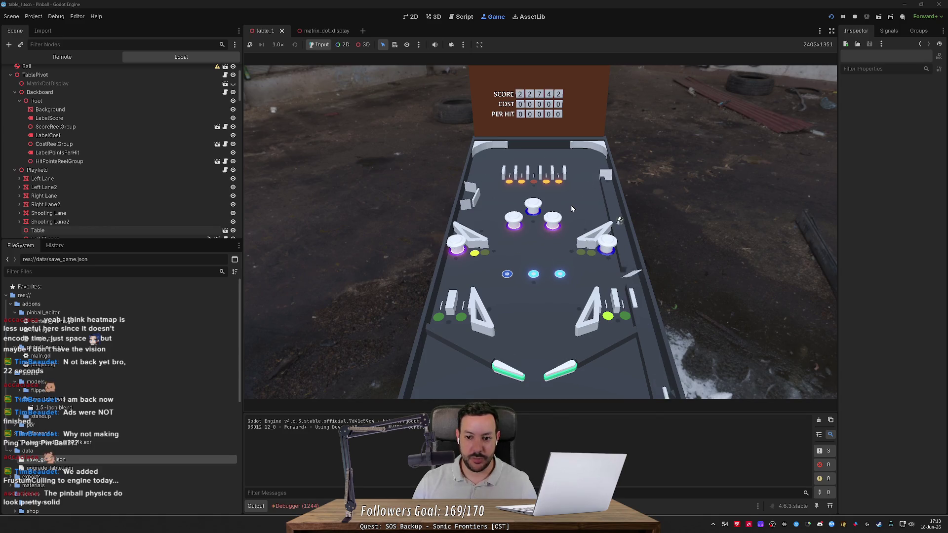
key(Left)
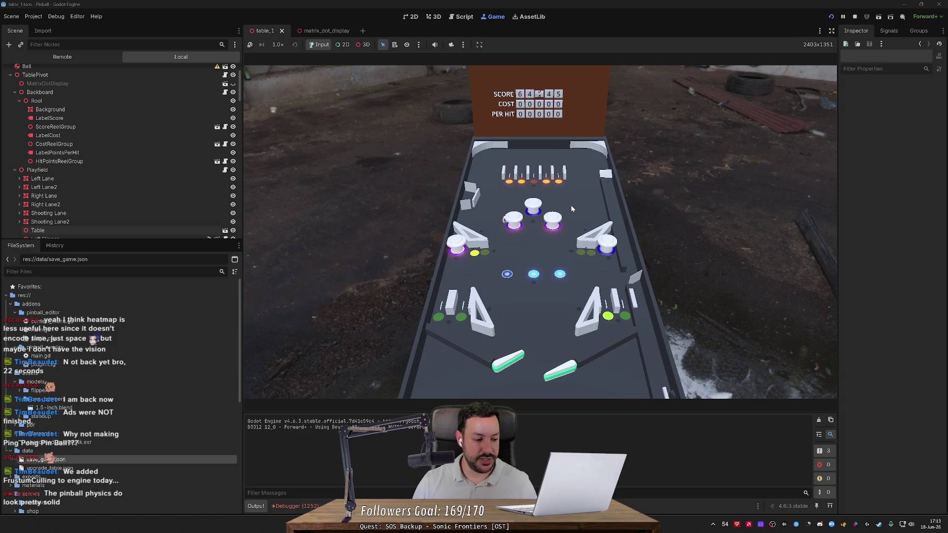
key(Right)
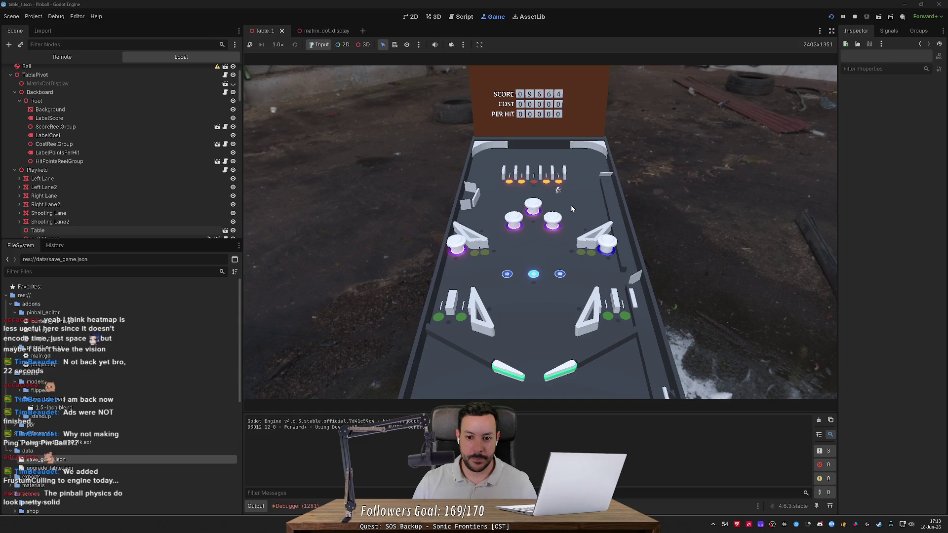
Flick the flippers, then launch the next ball into the playfield with the spacebar.
key(Left)
key(Right)
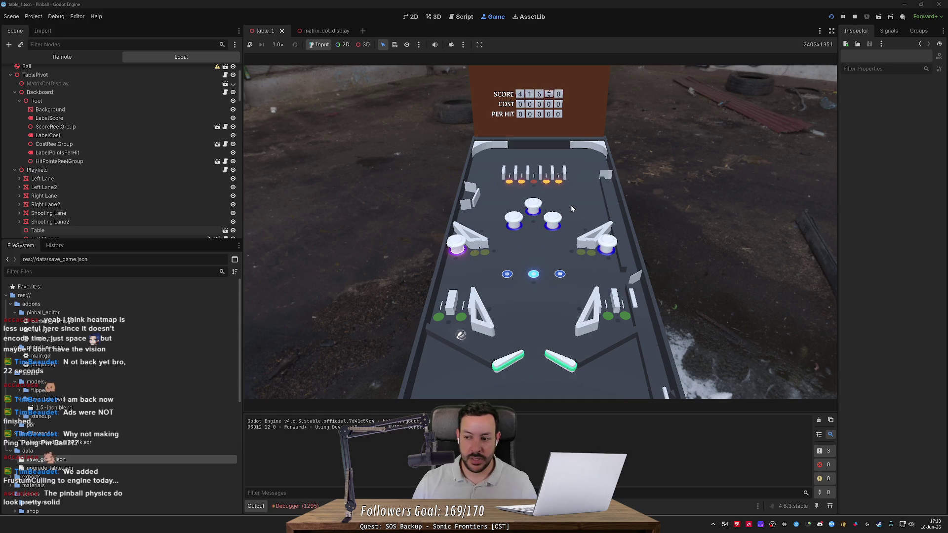
key(Left)
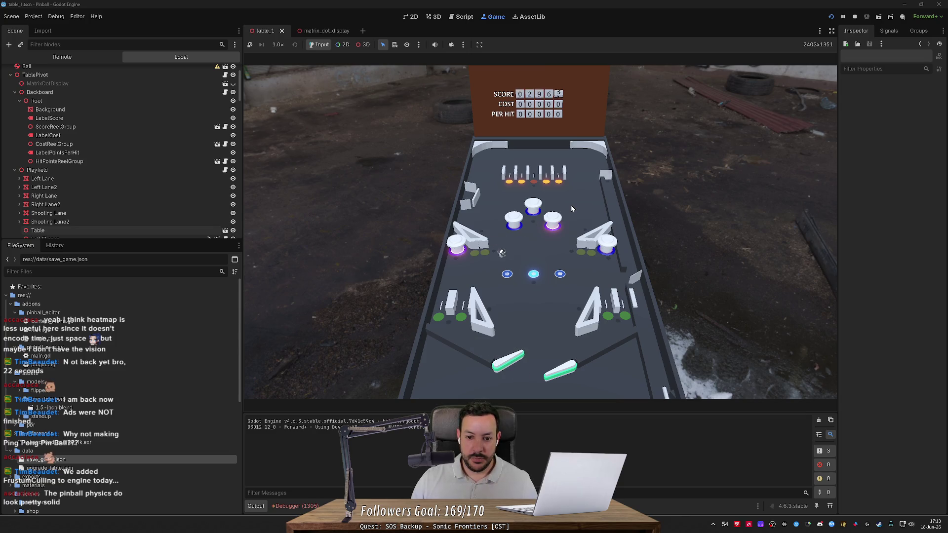
key(Right)
key(space)
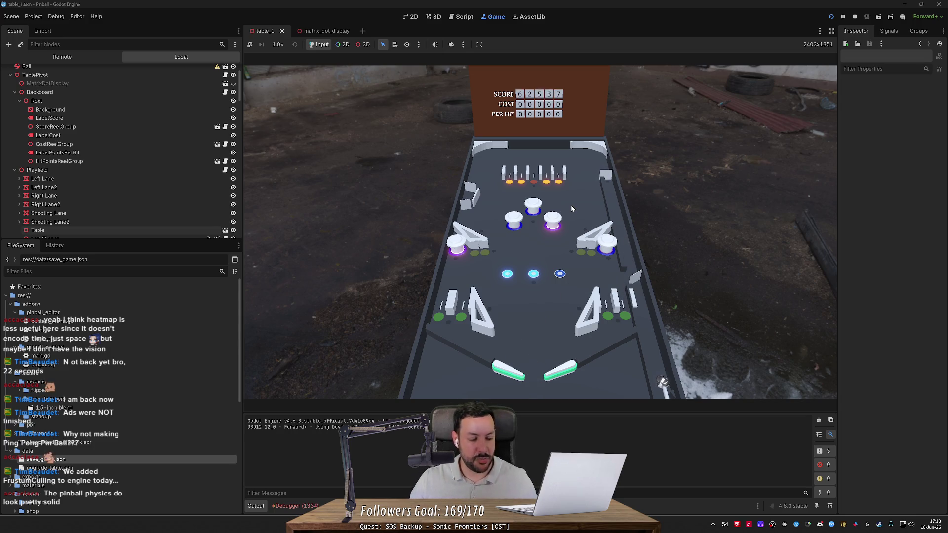
key(space)
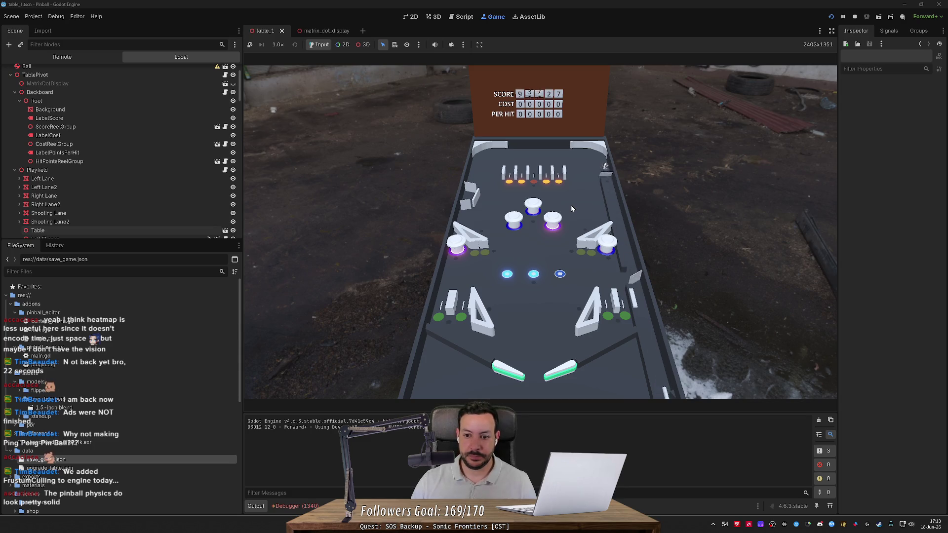
Keep the ball alive to a score of 76226, then switch to the vintage pinball image in the browser.
key(Right)
key(Left)
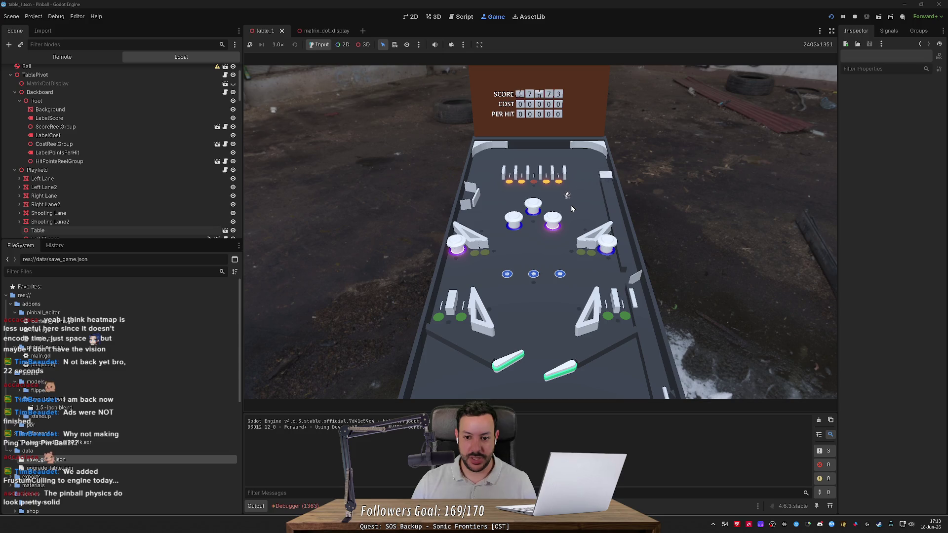
key(Right)
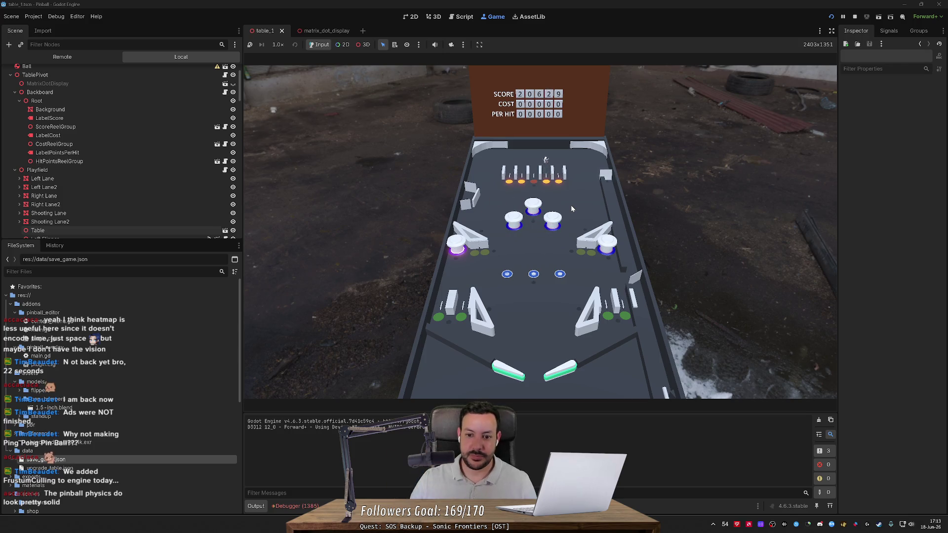
key(Left)
key(Right)
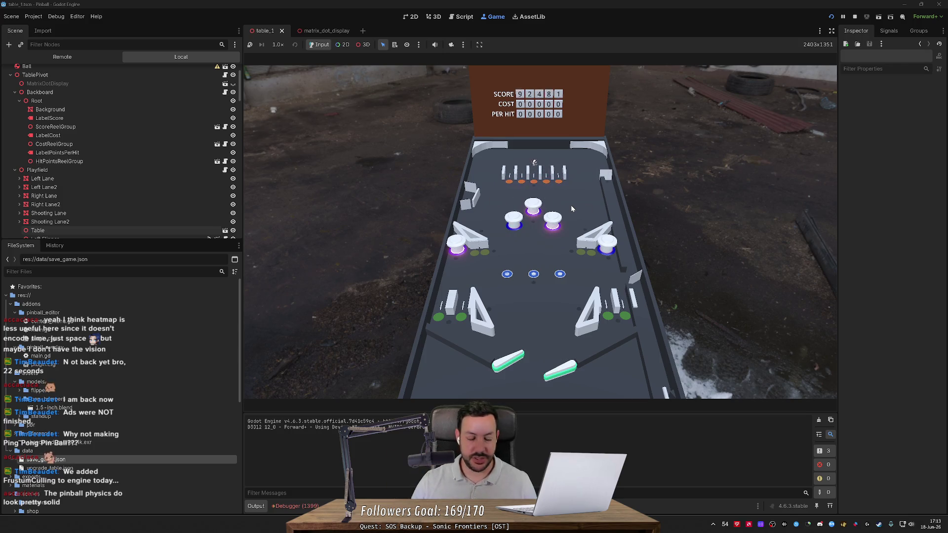
key(Left)
key(Right)
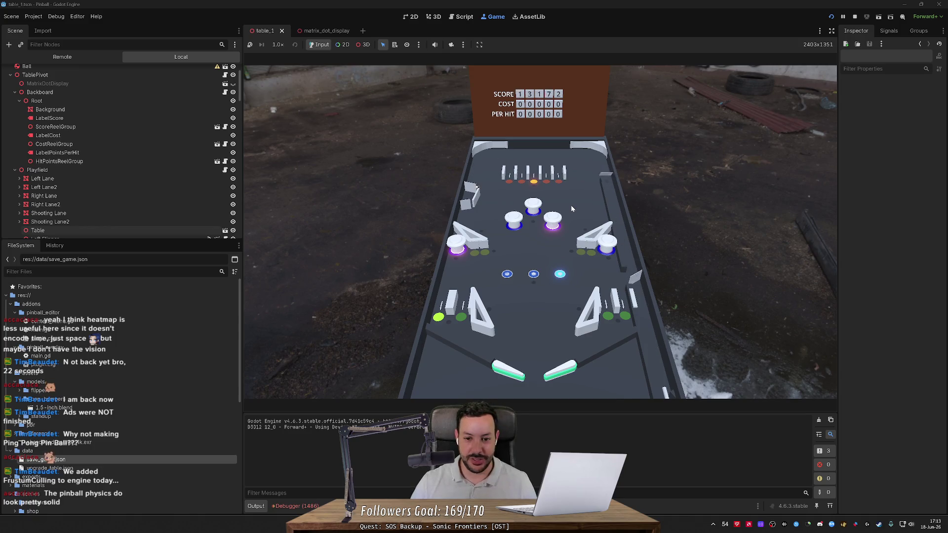
key(Left)
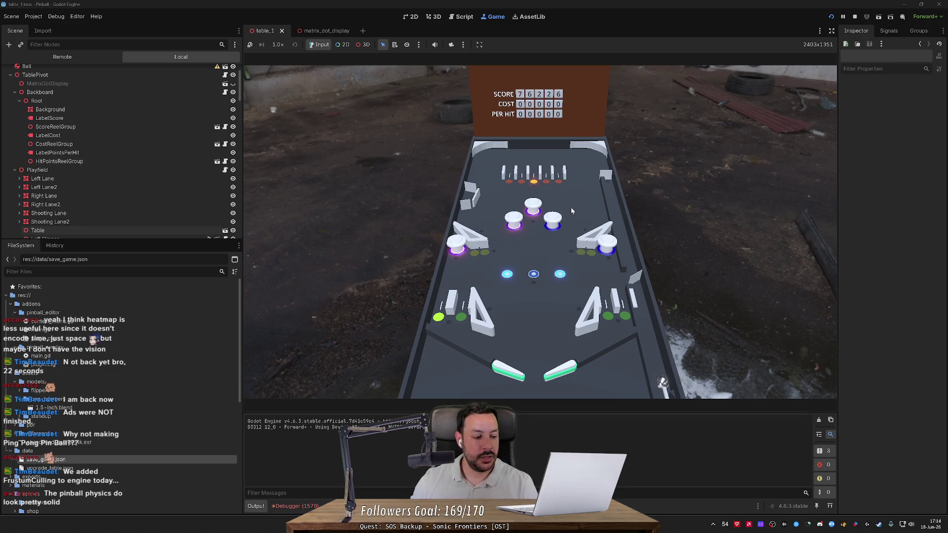
key(alt+Tab)
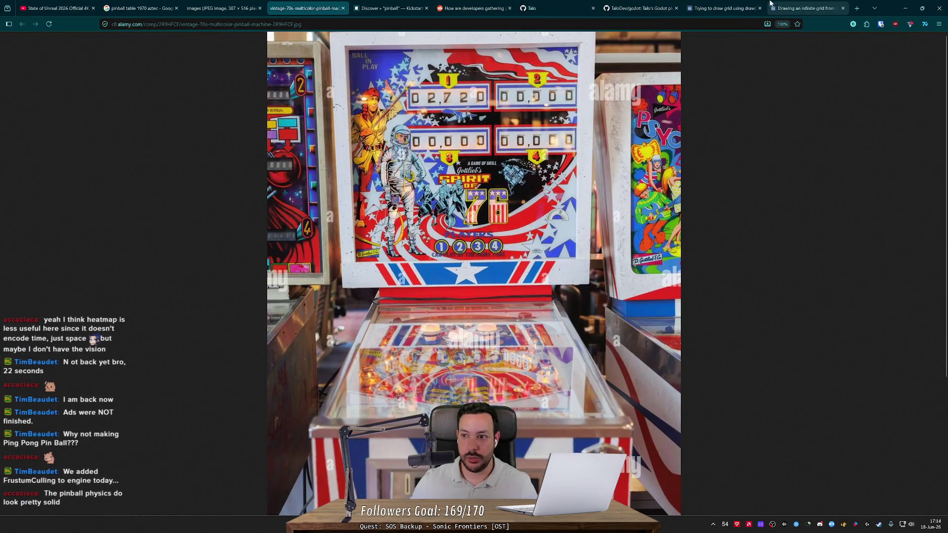
Go to the TaloDev/godot README and follow its Godot Asset Library link.
click(723, 8)
click(636, 9)
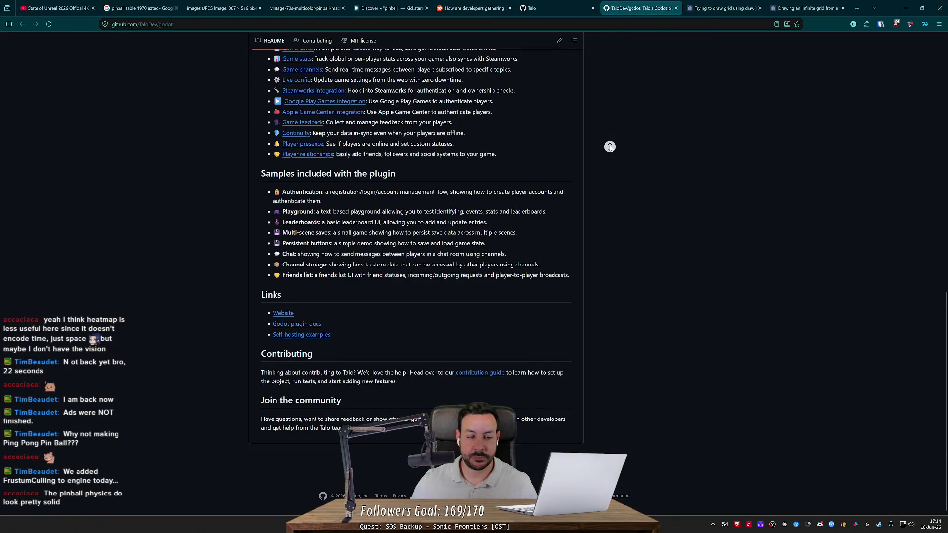
scroll(612, 75, up, 15)
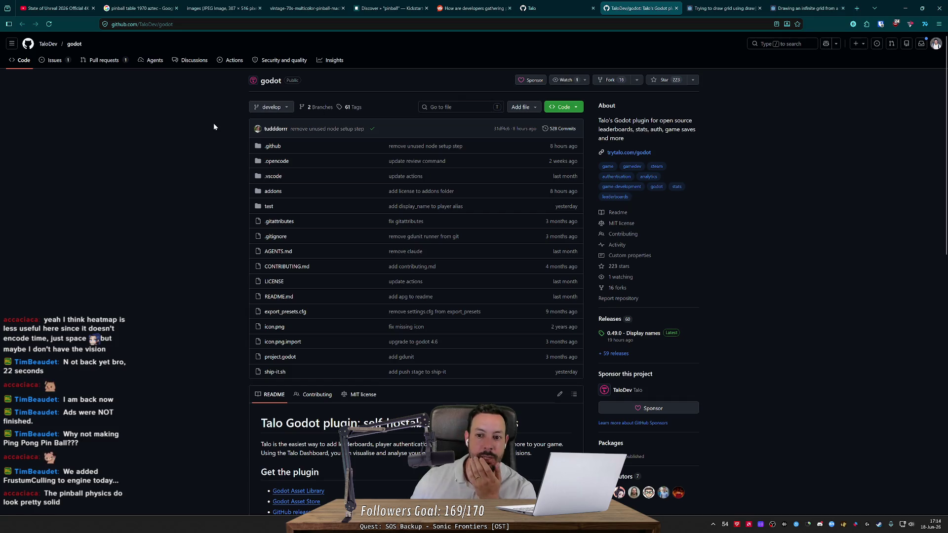
scroll(213, 127, down, 1)
scroll(214, 127, down, 8)
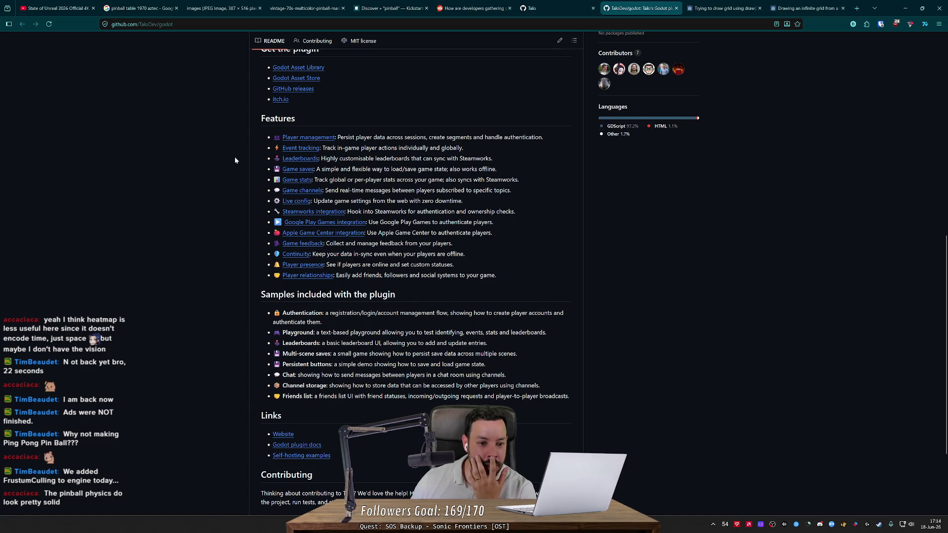
scroll(235, 156, up, 5)
click(307, 263)
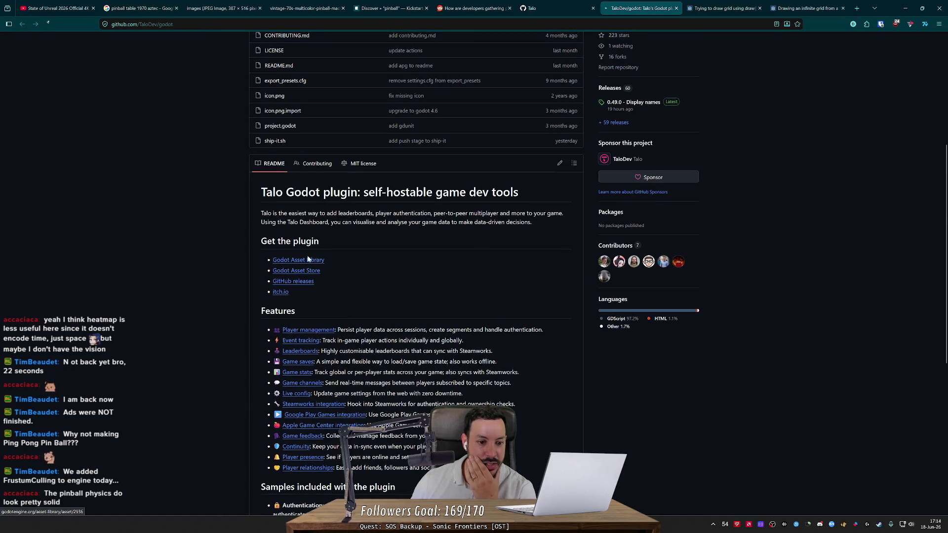
Play the asset page's YouTube video 'Talo - Players, Stats, Events and Props demo'.
scroll(269, 170, down, 2)
scroll(269, 170, down, 2)
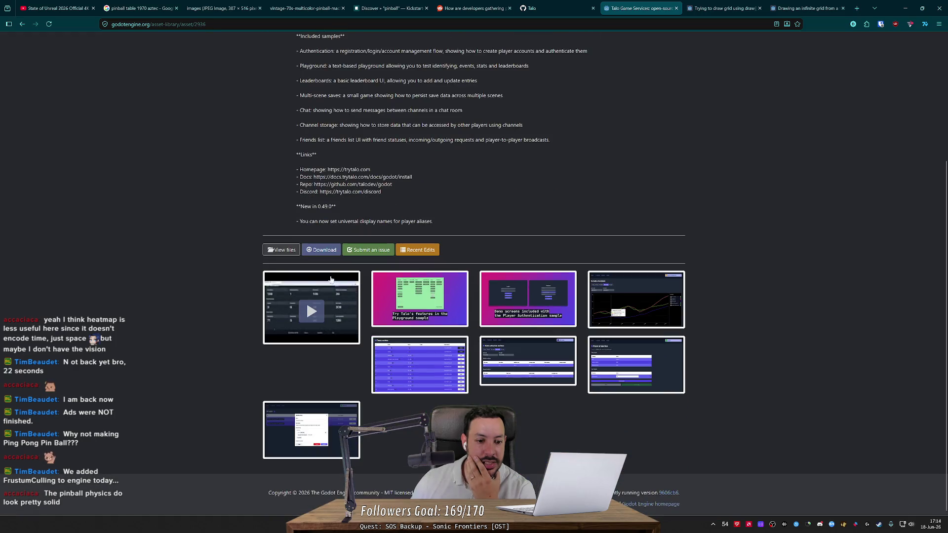
click(306, 301)
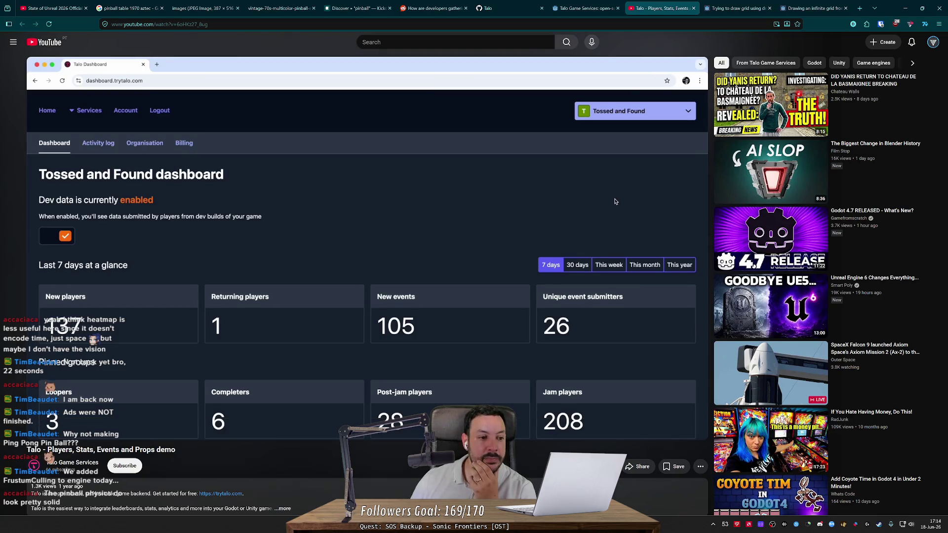
Jump the Talo demo past the dashboard stats into the level_manager.gd code.
scroll(202, 241, down, 2)
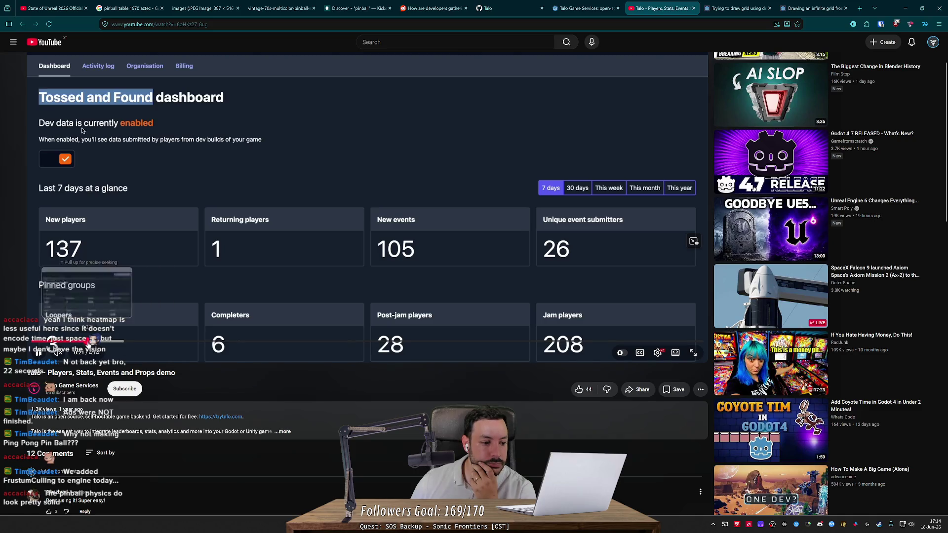
click(120, 342)
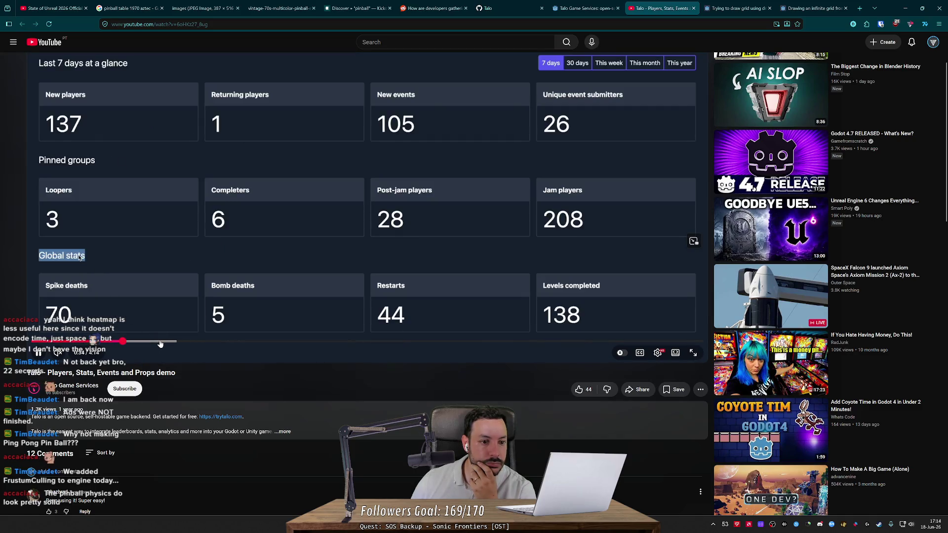
scroll(192, 318, up, 2)
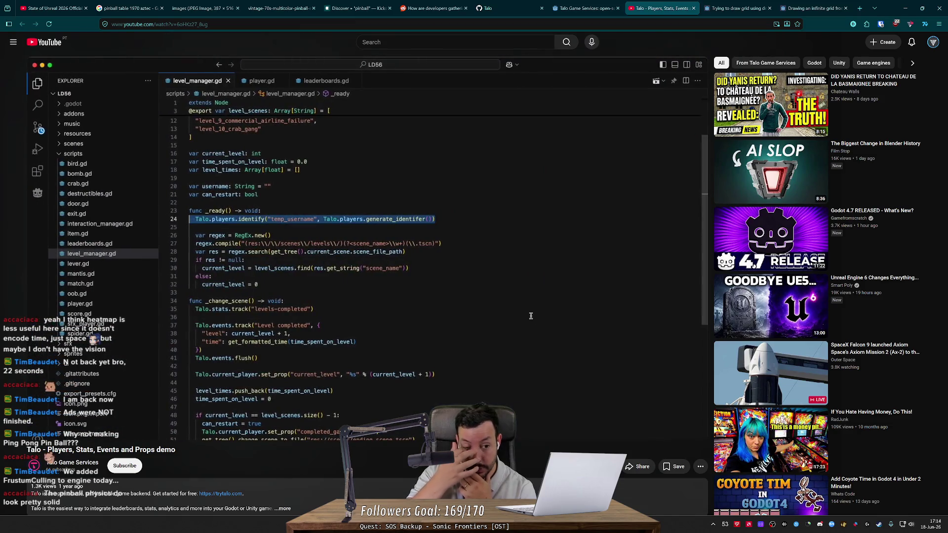
Skip through the Talo demo's code walkthrough up to the Player events section.
mouse_move(157, 241)
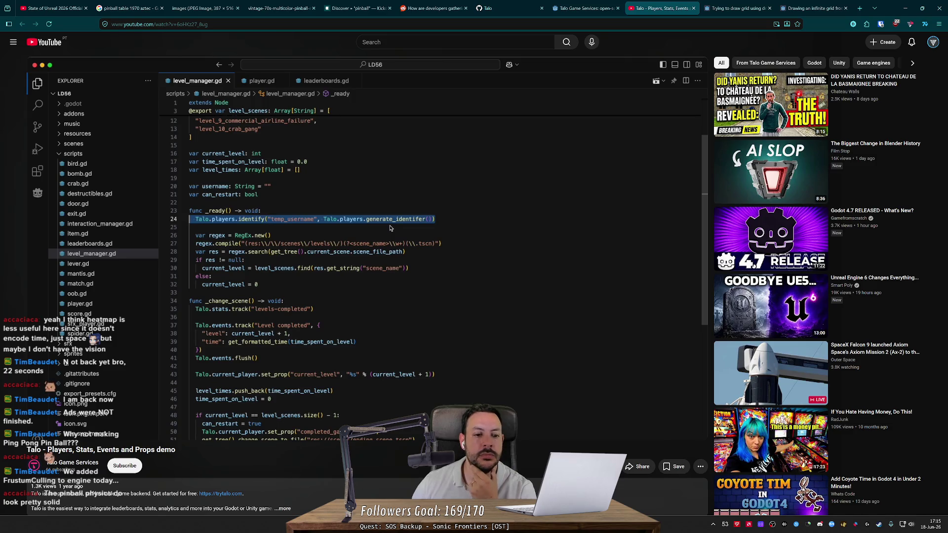
key(l)
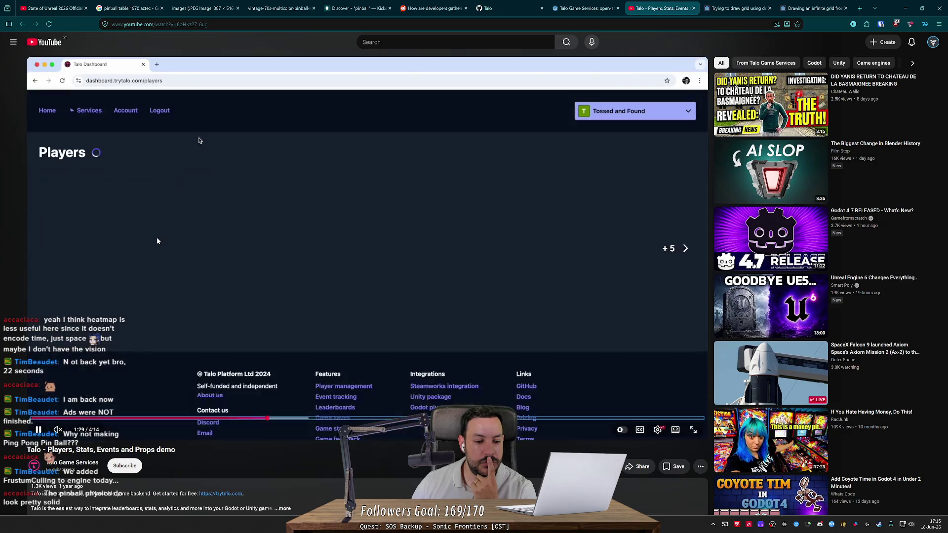
key(Left)
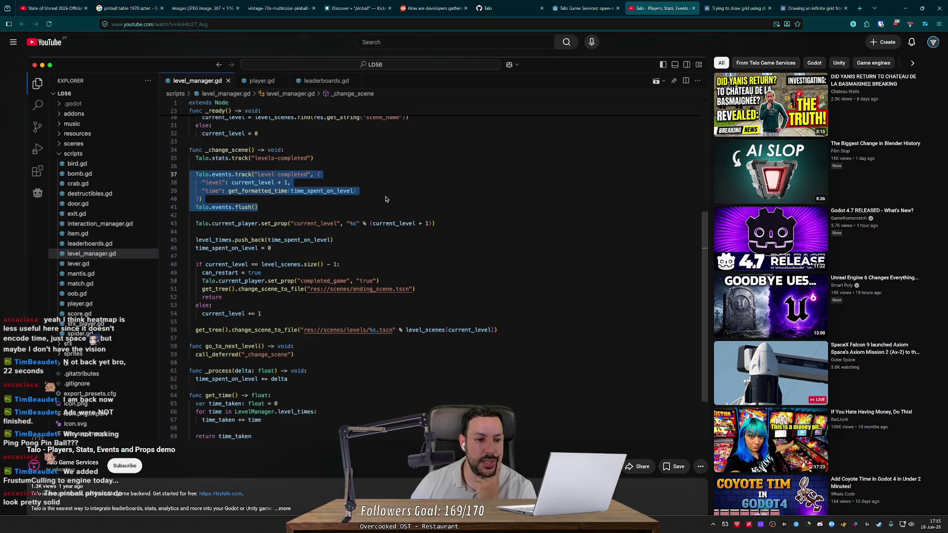
key(Right)
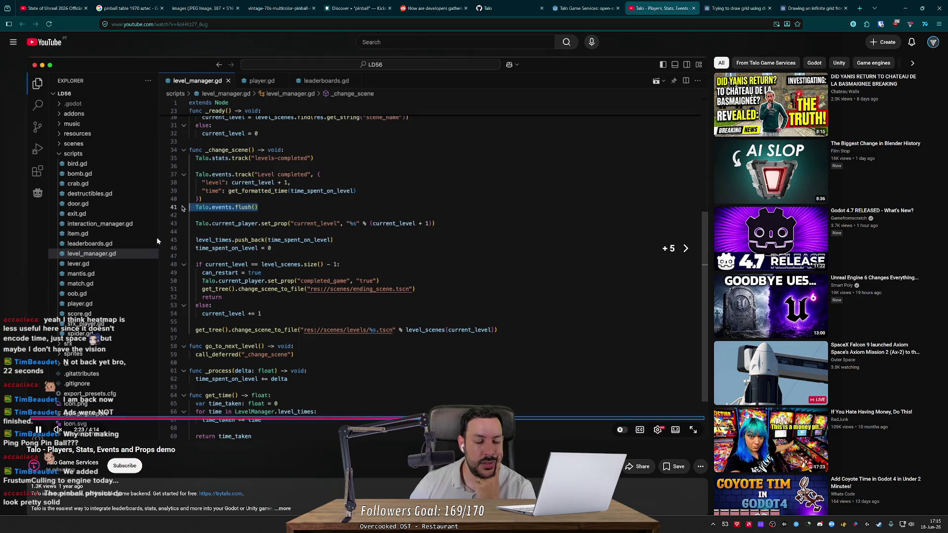
key(Right)
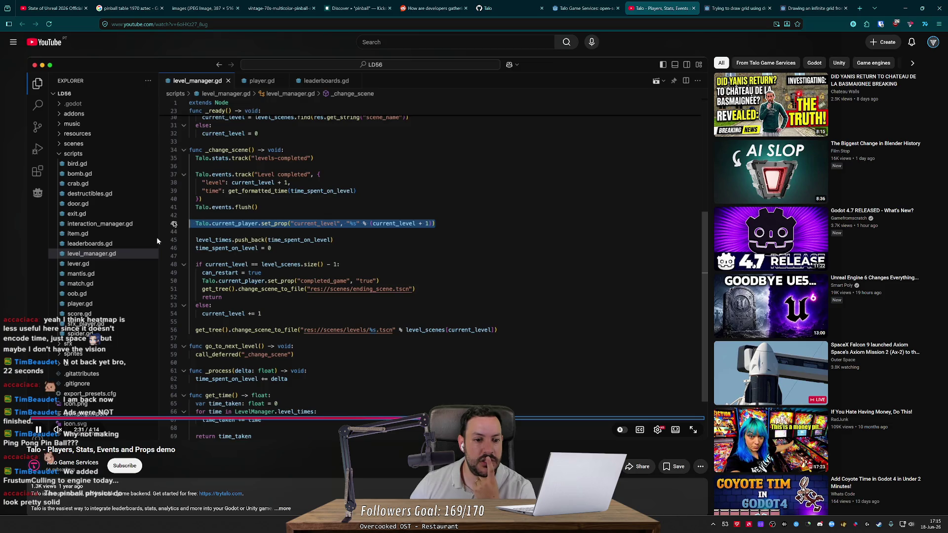
key(Right)
key(Right)
key(Right)
key(Right)
key(Right)
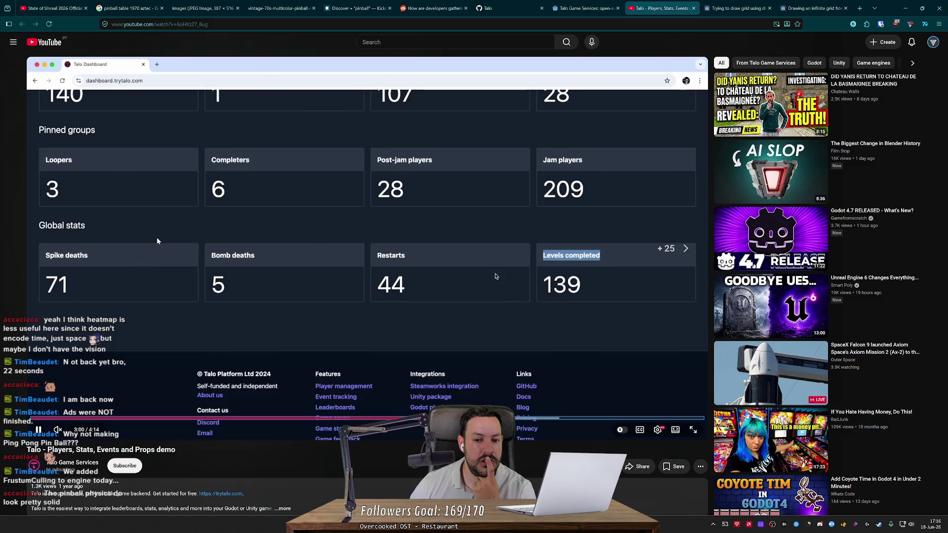
key(Right)
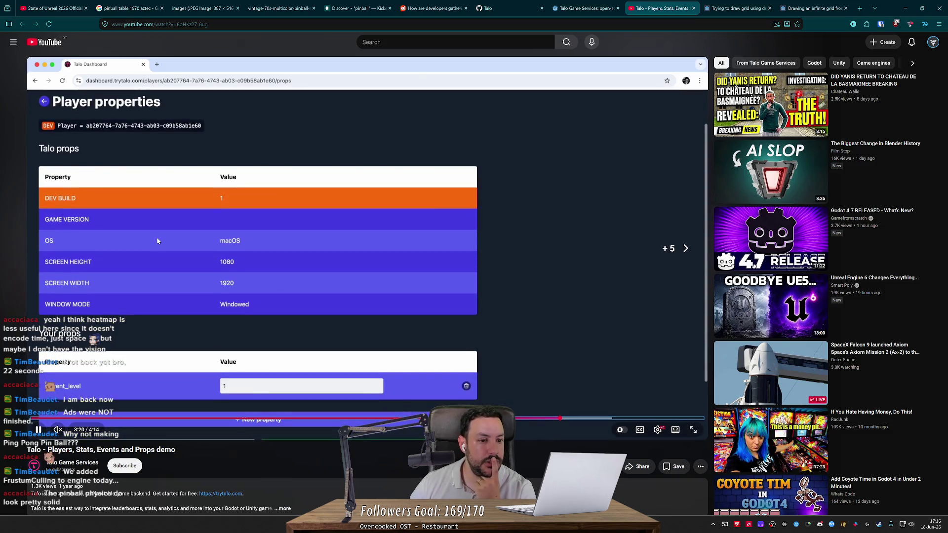
Revisit the player properties part, then move on to Talo's GitHub organization page.
key(Left)
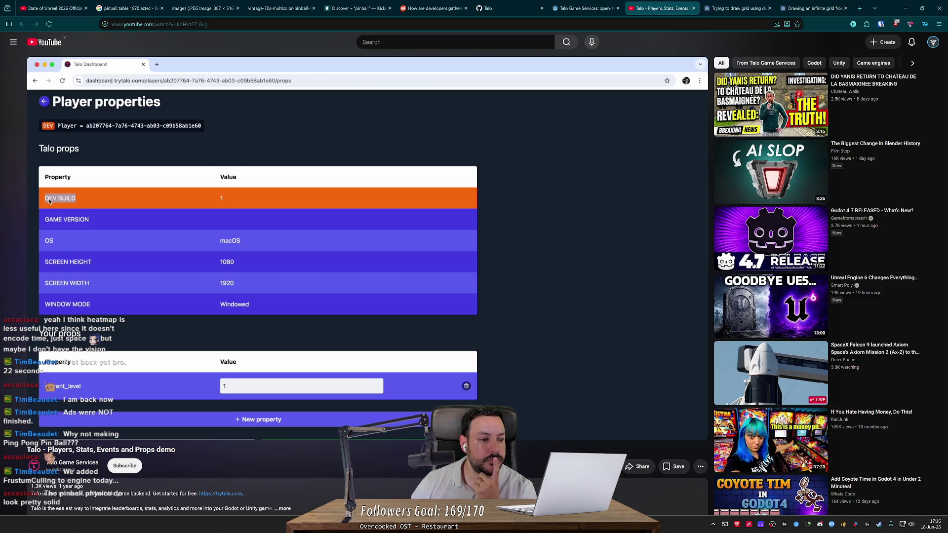
key(Right)
key(Right)
key(Right)
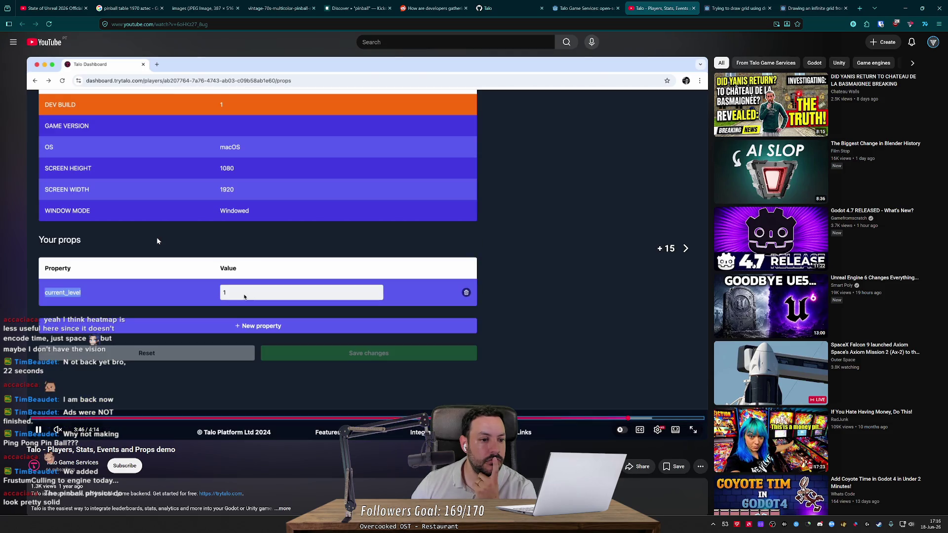
key(Right)
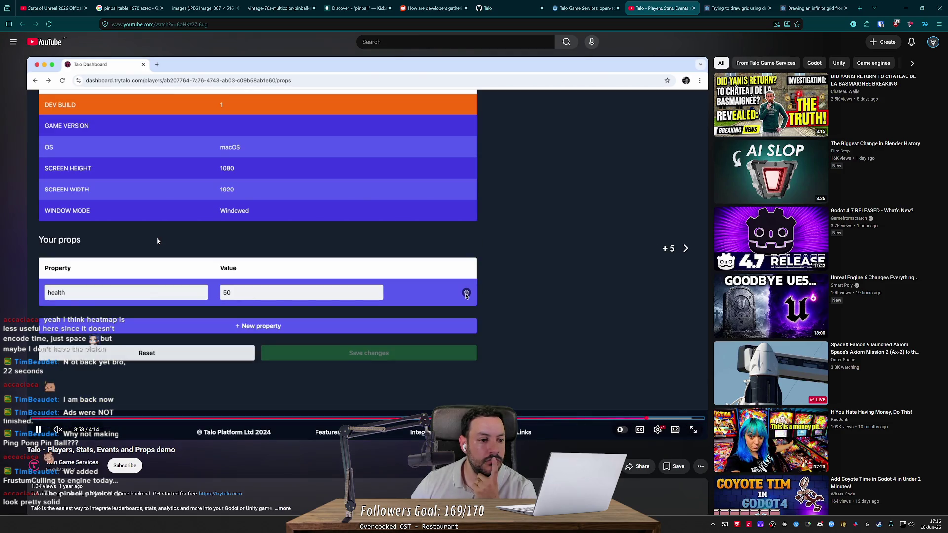
key(Right)
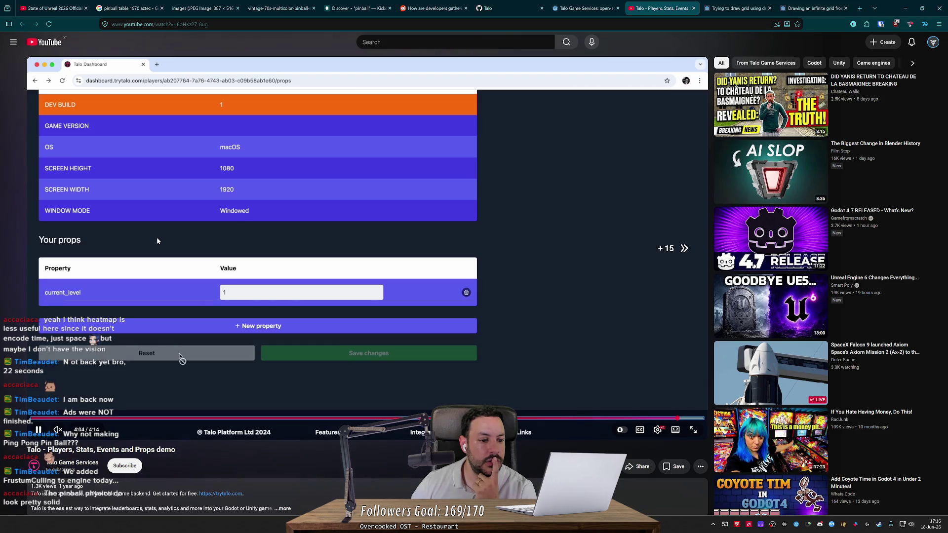
key(Right)
key(Right)
key(Right)
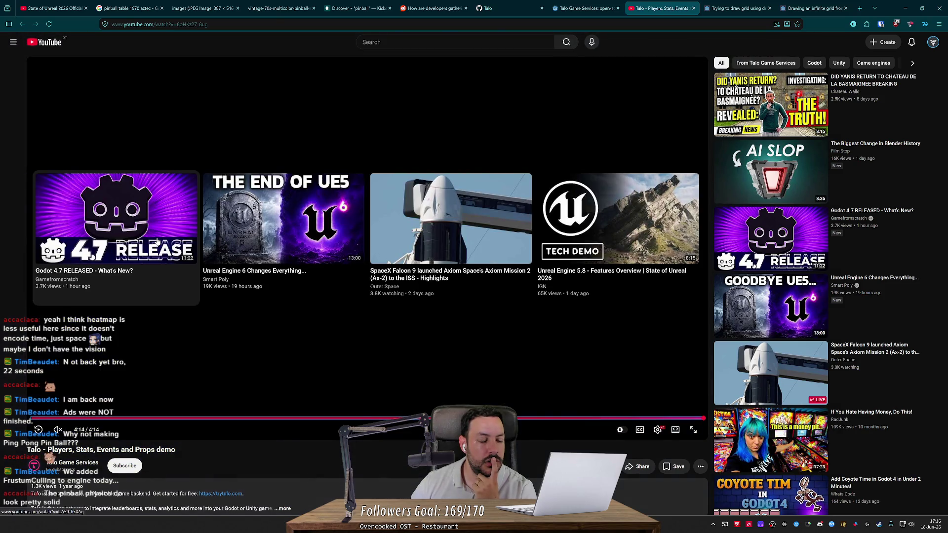
key(Left)
key(Left)
key(Left)
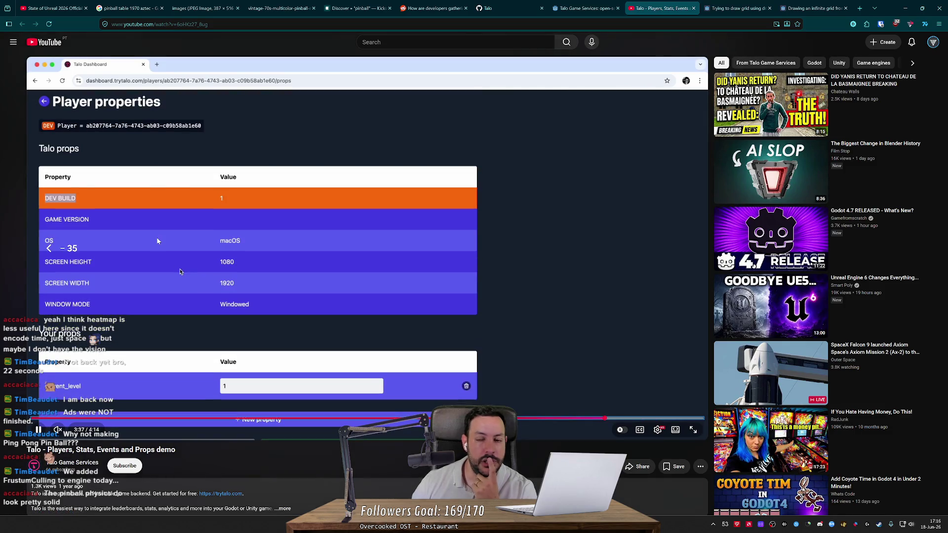
click(577, 5)
click(509, 8)
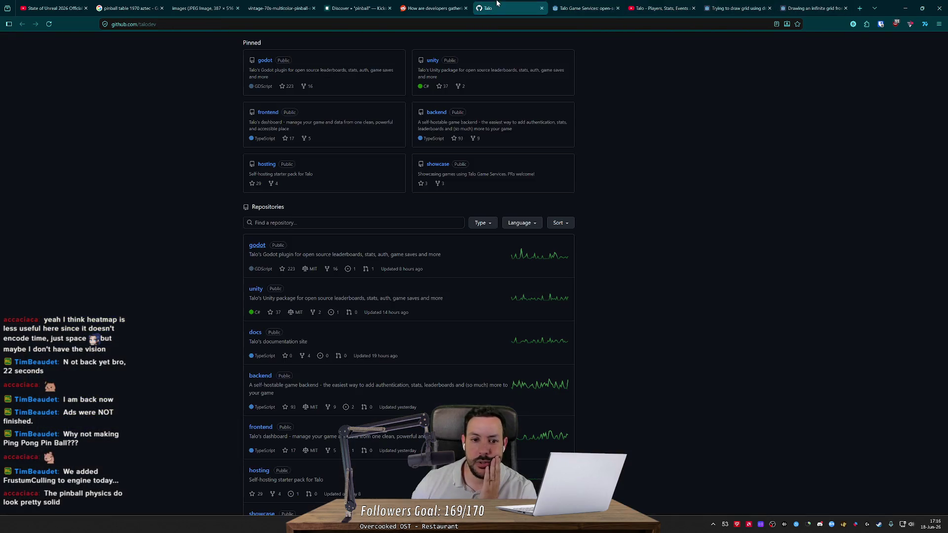
Return to the 'telemetry godot' Google results and open the GameAnalytics result in a new tab.
key(alt+Left)
click(403, 8)
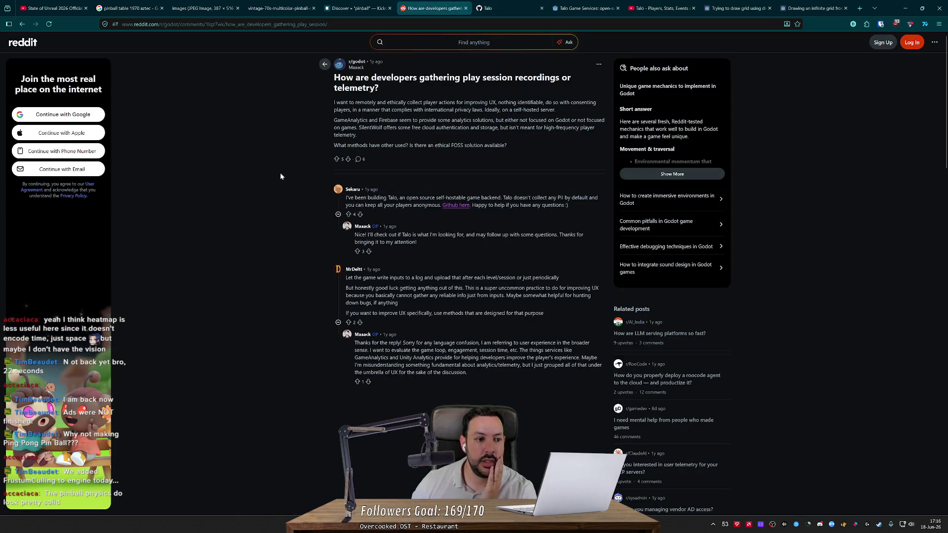
key(alt+Left)
scroll(290, 194, down, 2)
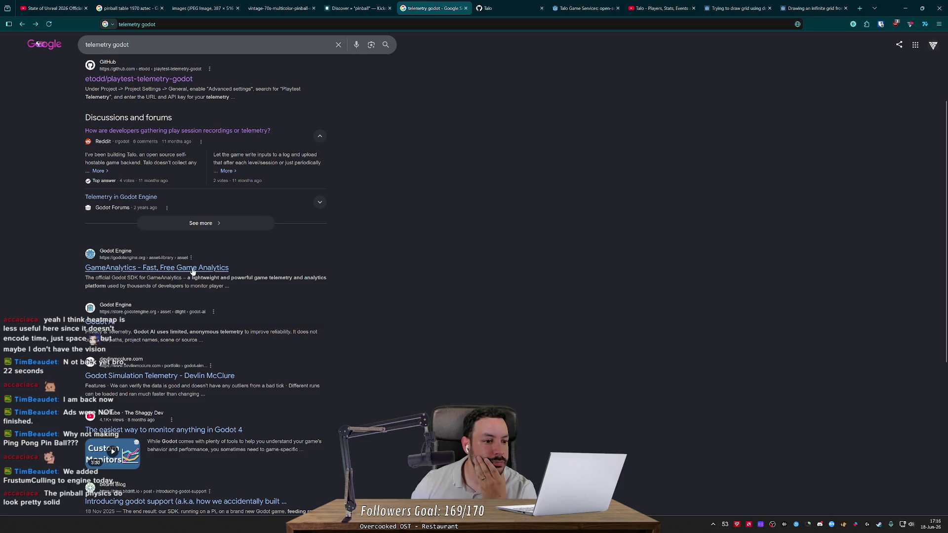
middle_click(114, 269)
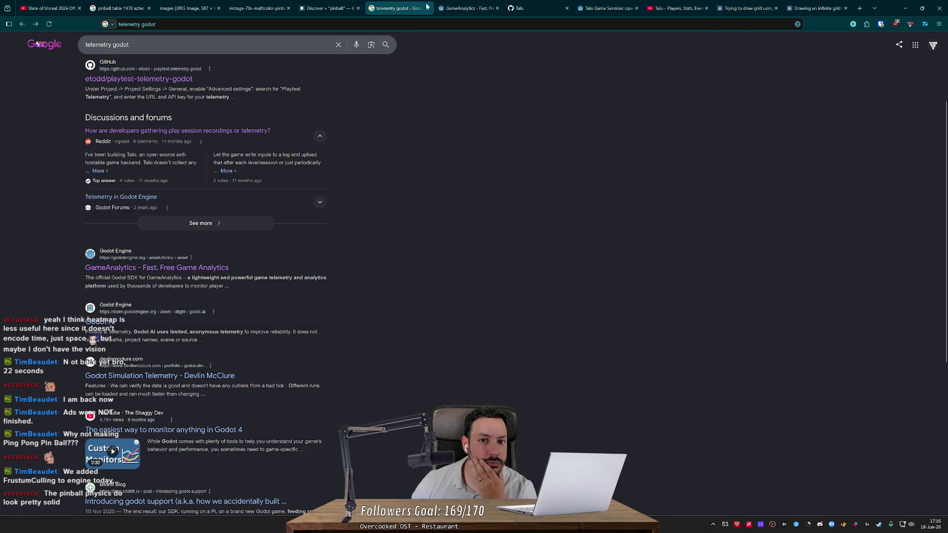
click(468, 2)
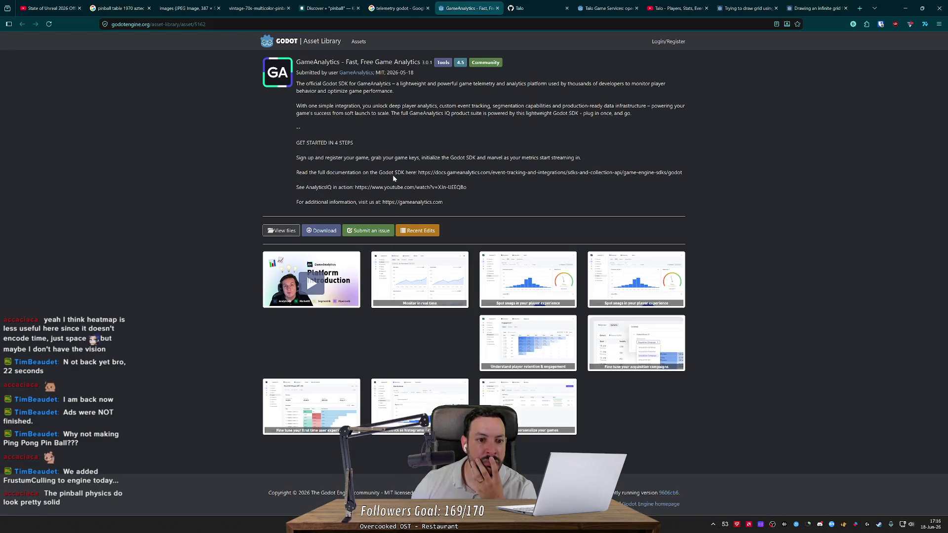
Open the GameAnalytics website and read over its Free plan pricing.
mouse_move(444, 202)
mouse_down()
mouse_move(381, 202)
mouse_move(533, 8)
mouse_move(505, 8)
mouse_up()
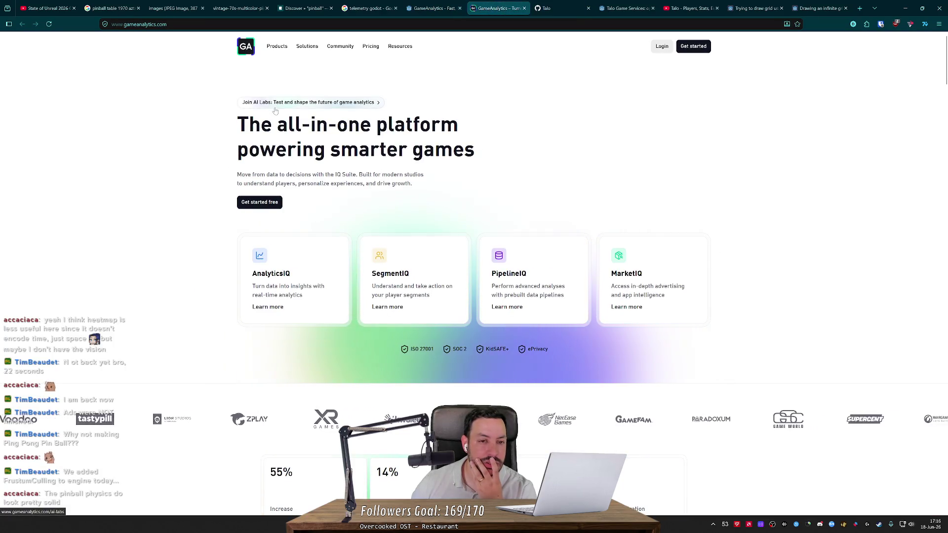
click(371, 46)
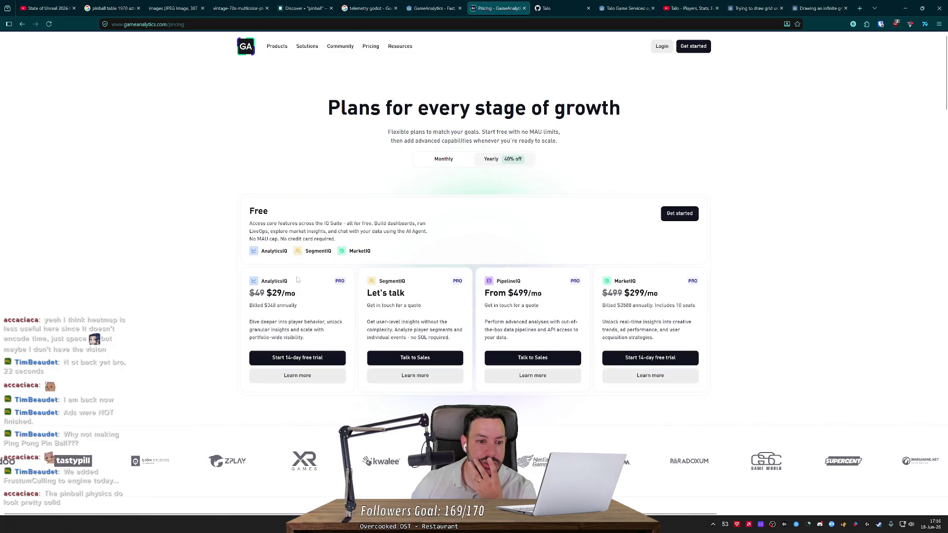
drag(254, 223, 342, 223)
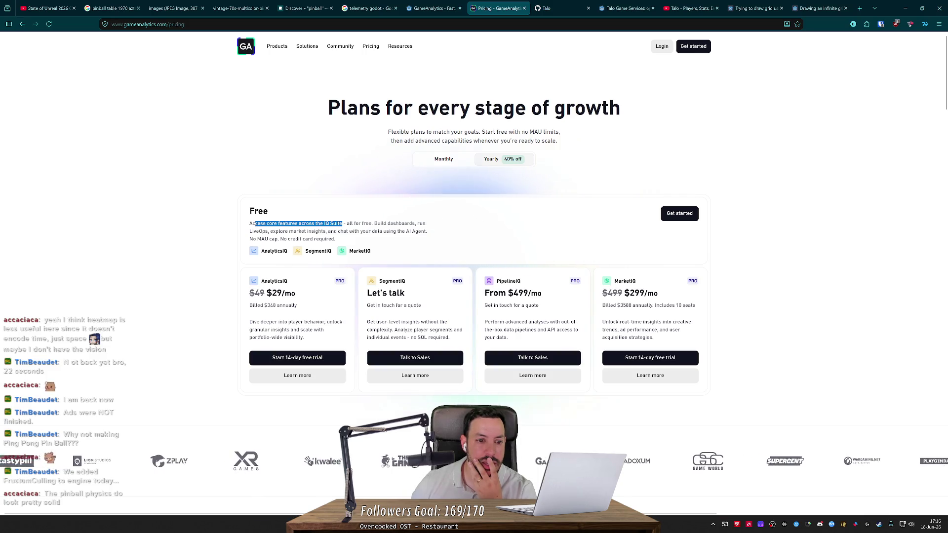
click(355, 219)
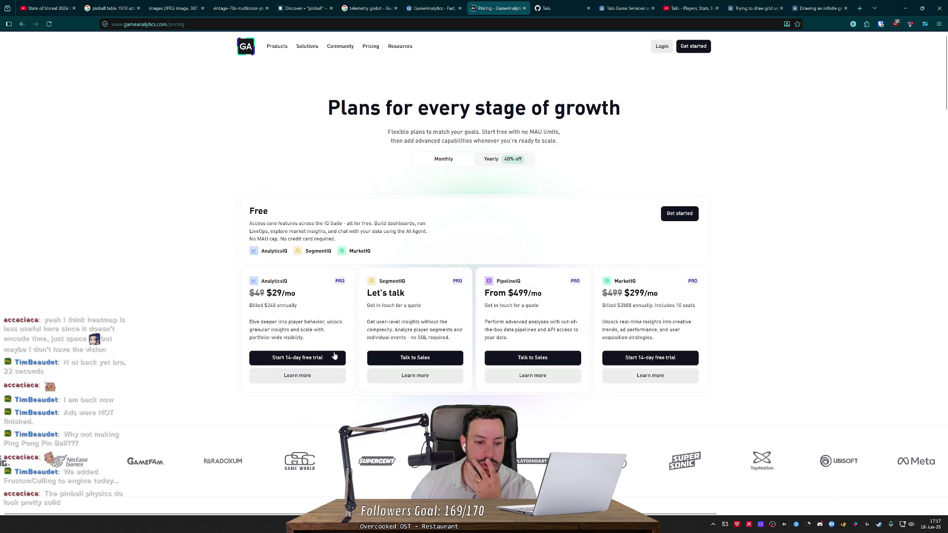
Check AnalyticsIQ Pro details, try Get started and Login, and close the failed login page.
click(316, 376)
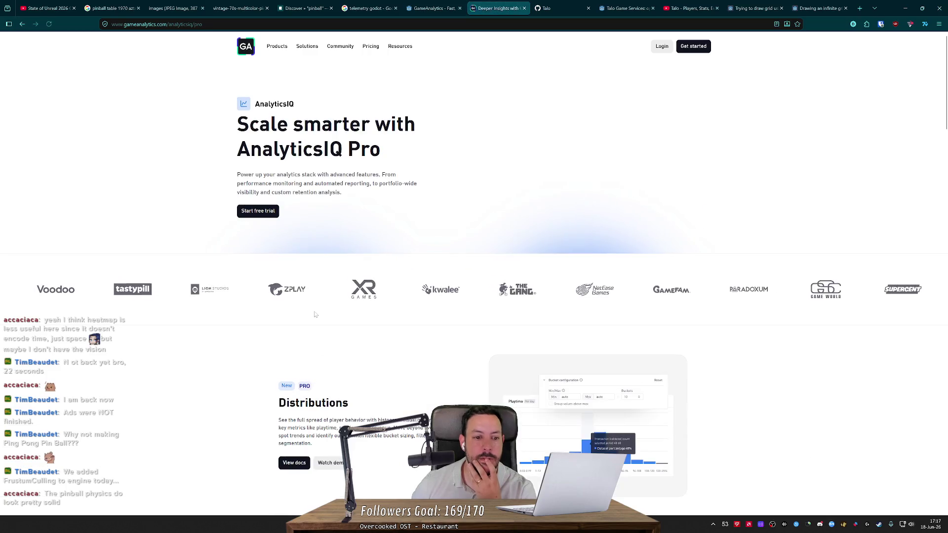
scroll(315, 314, down, 4)
key(alt+Left)
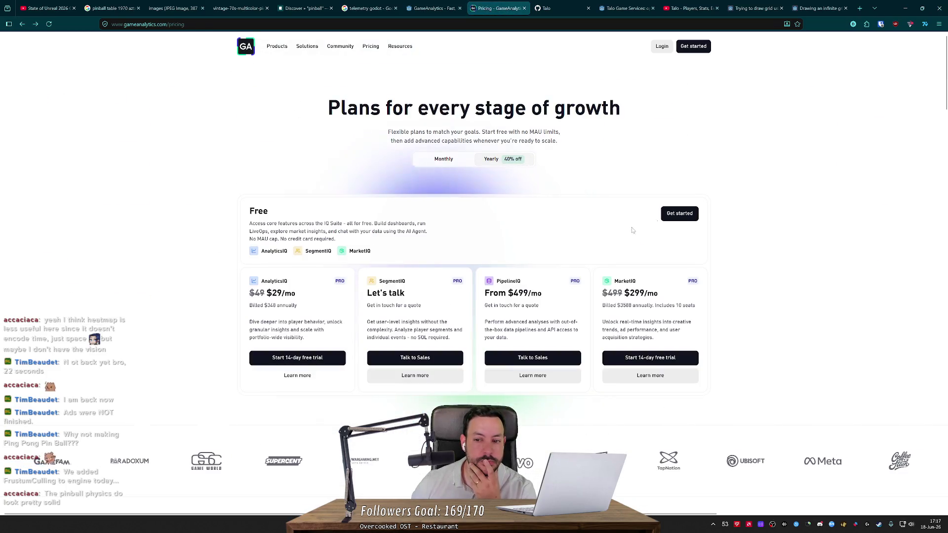
click(680, 213)
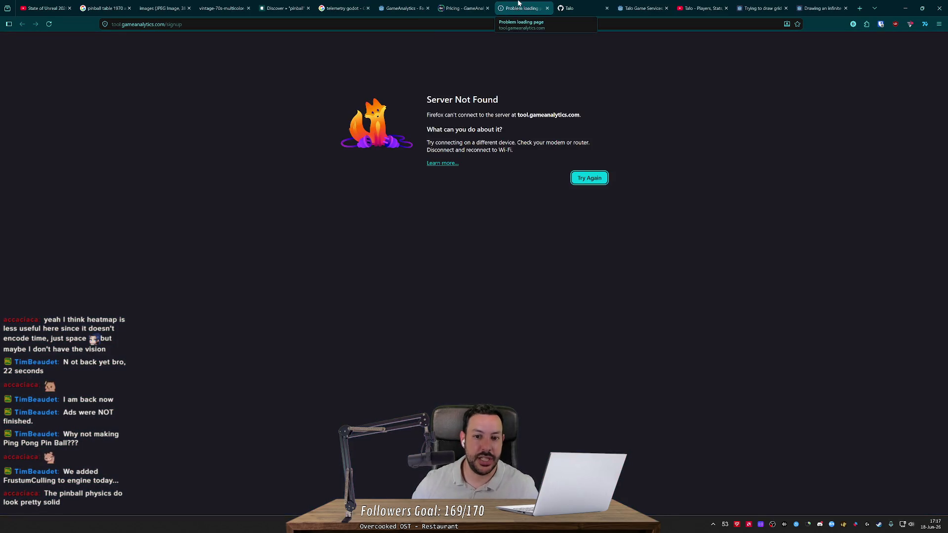
key(alt+Left)
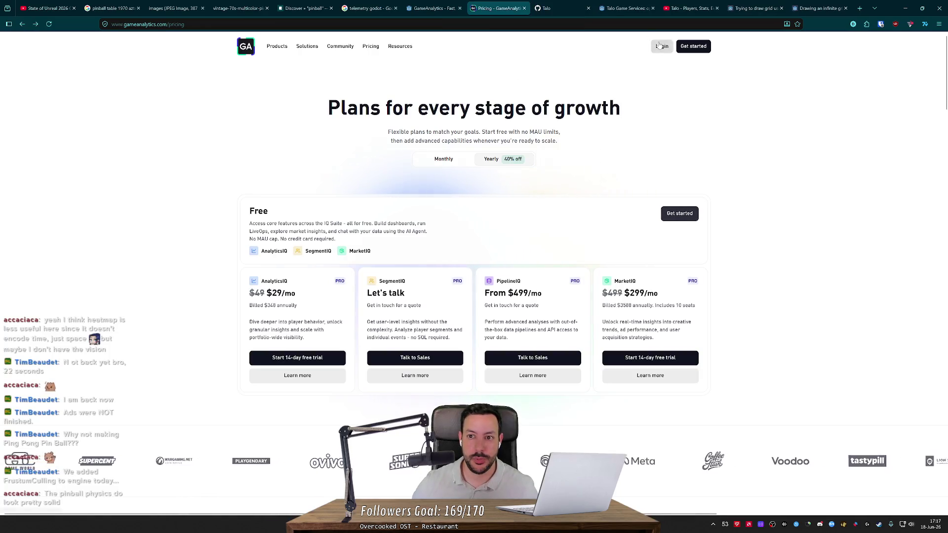
click(659, 44)
click(547, 8)
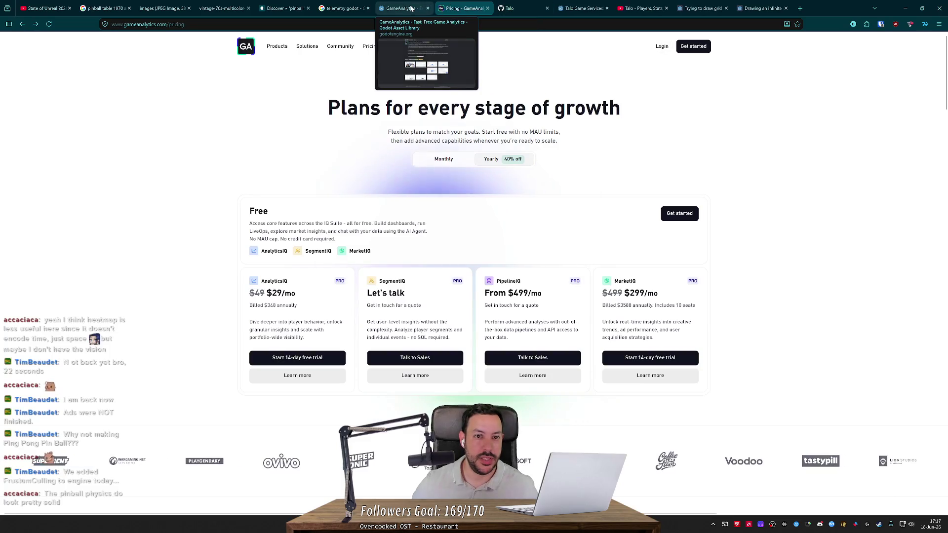
Close the GameAnalytics pricing and asset pages after noting the 2026-05-18 submission date.
click(420, 7)
middle_click(452, 9)
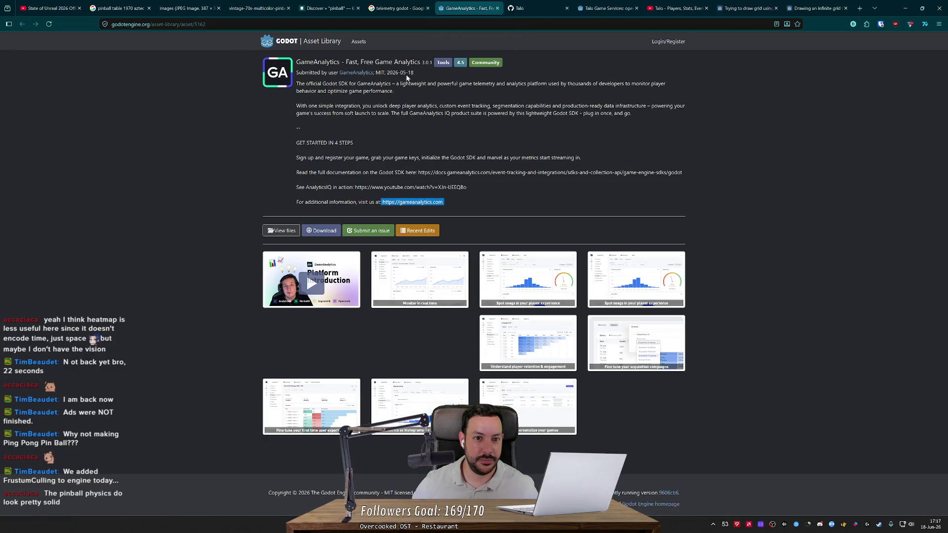
drag(415, 72, 393, 73)
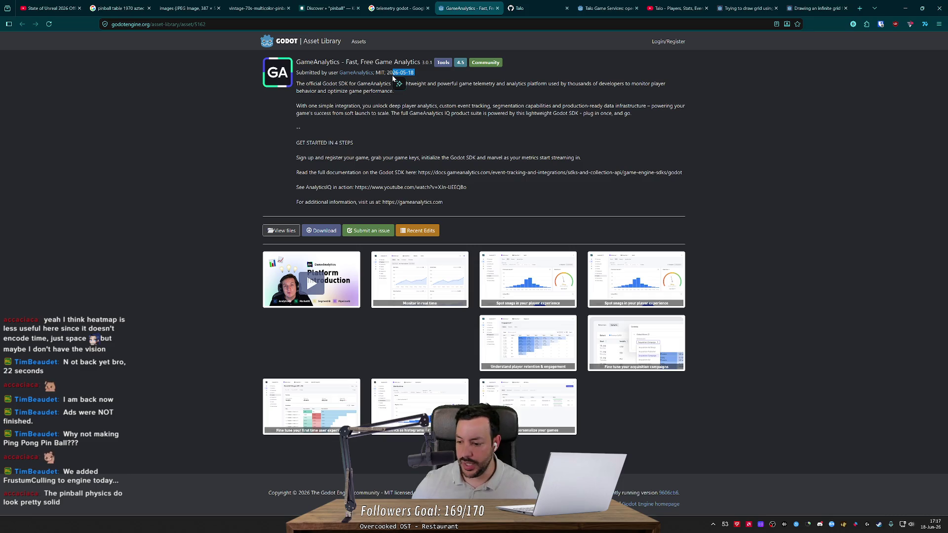
drag(414, 72, 381, 73)
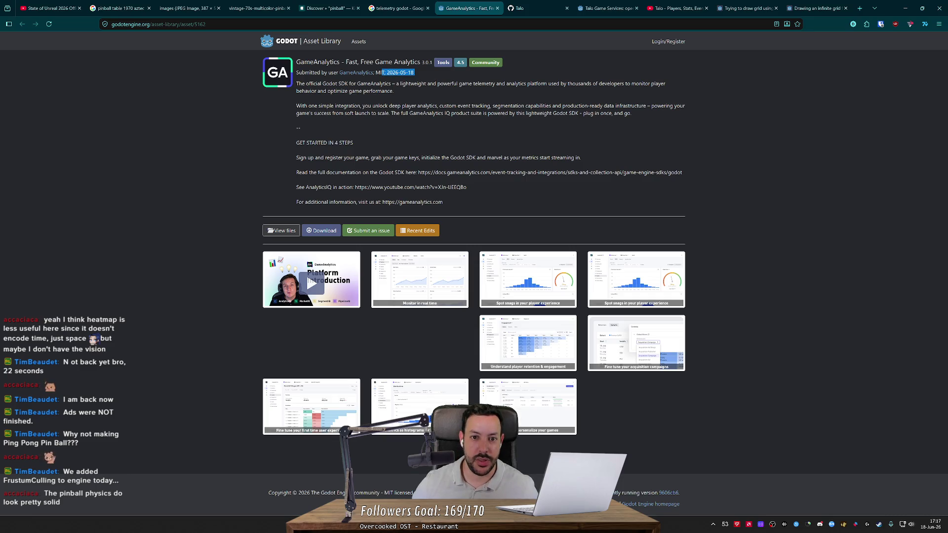
middle_click(438, 9)
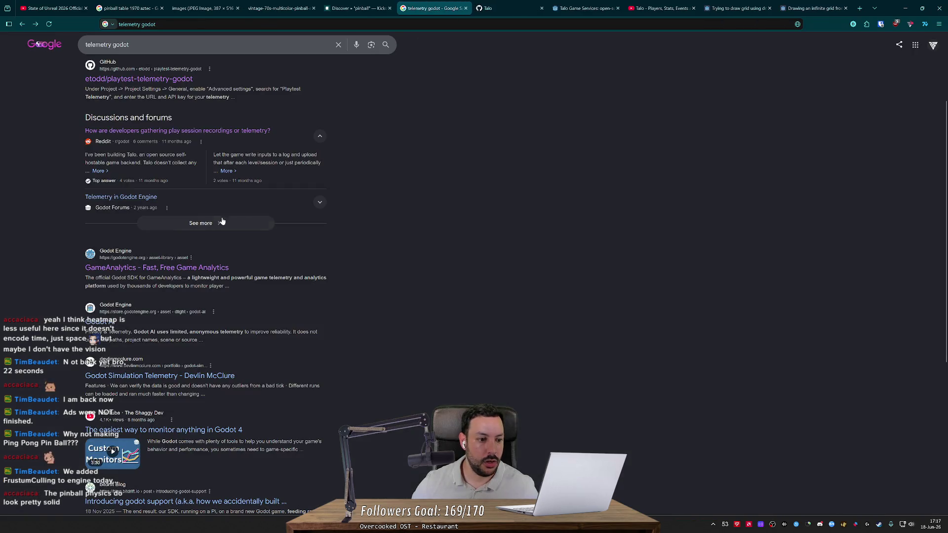
Open the 'Storing telemetry data' Reddit post in a separate tab, skim it, and return to the search results.
scroll(130, 263, down, 3)
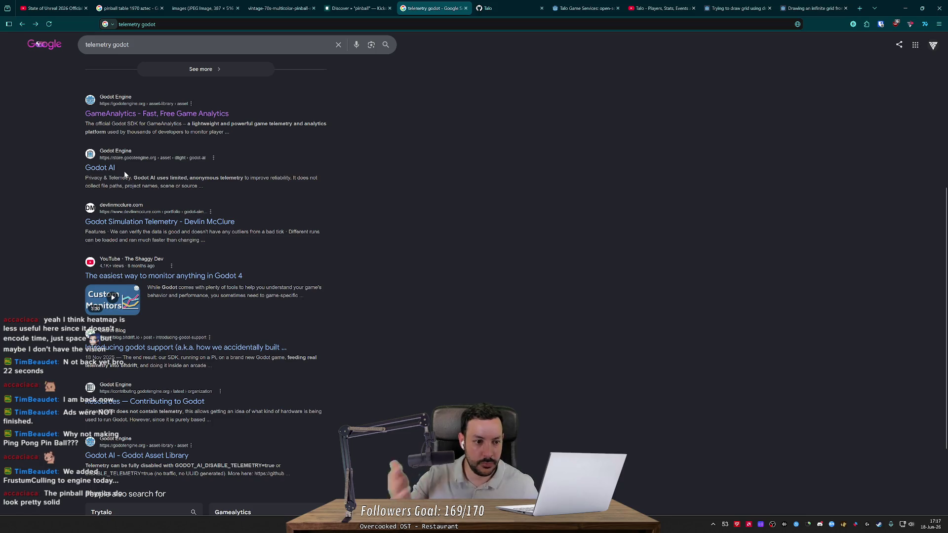
scroll(123, 171, up, 5)
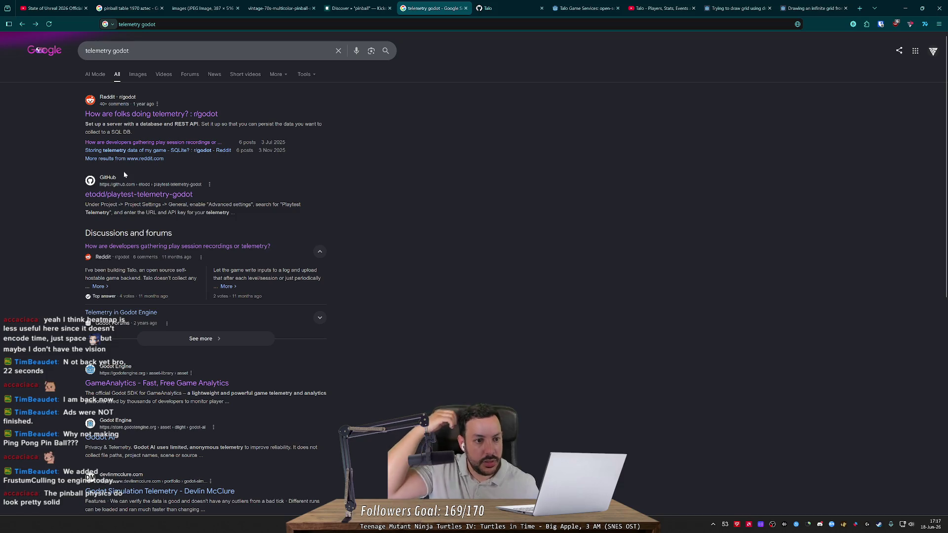
middle_click(198, 150)
key(ctrl+Tab)
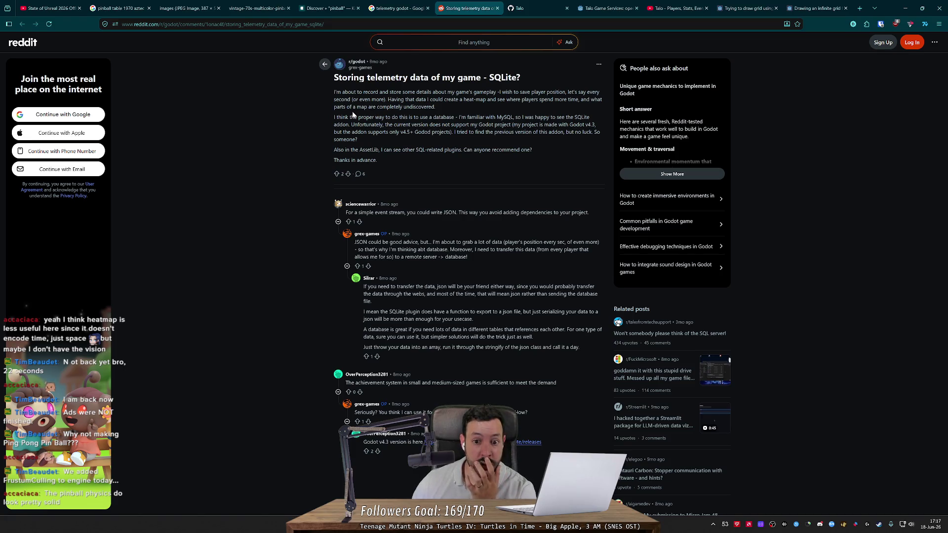
scroll(312, 194, down, 3)
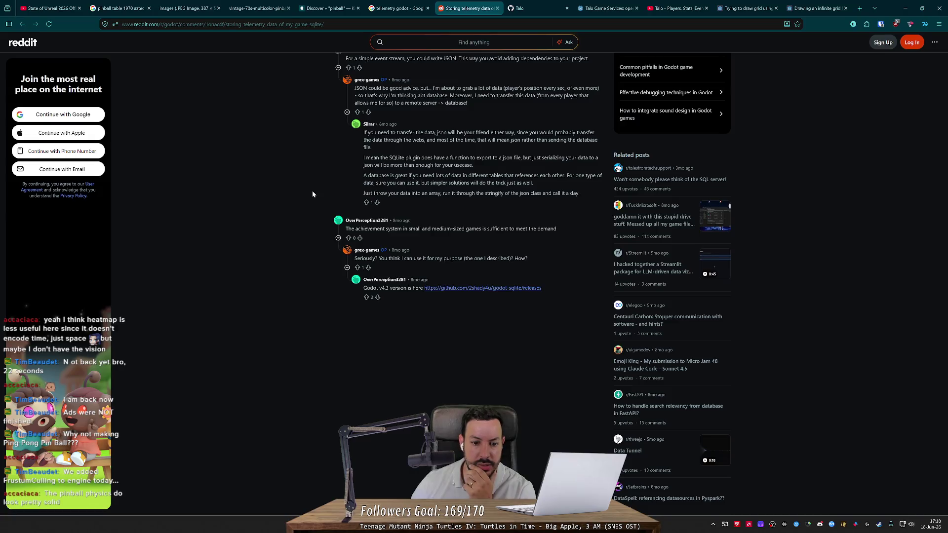
scroll(335, 211, up, 3)
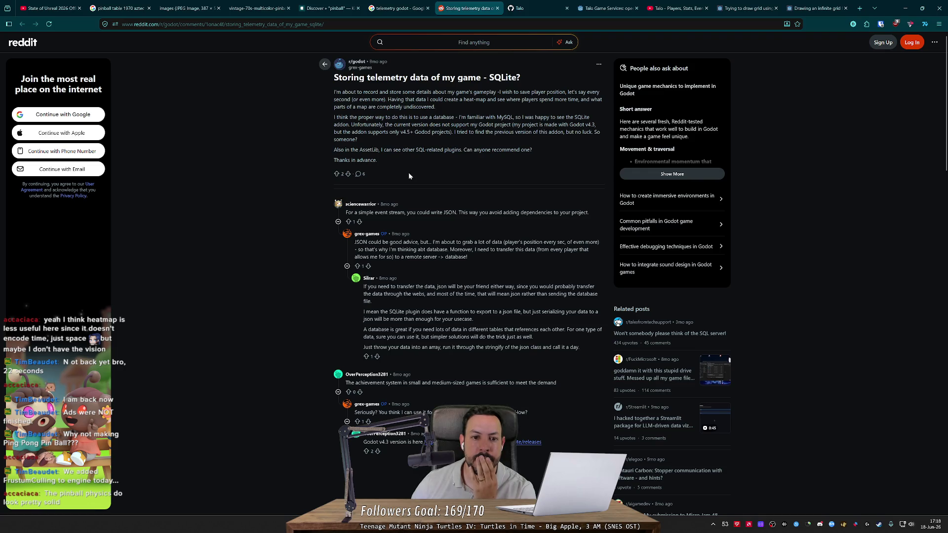
key(ctrl+shift+Tab)
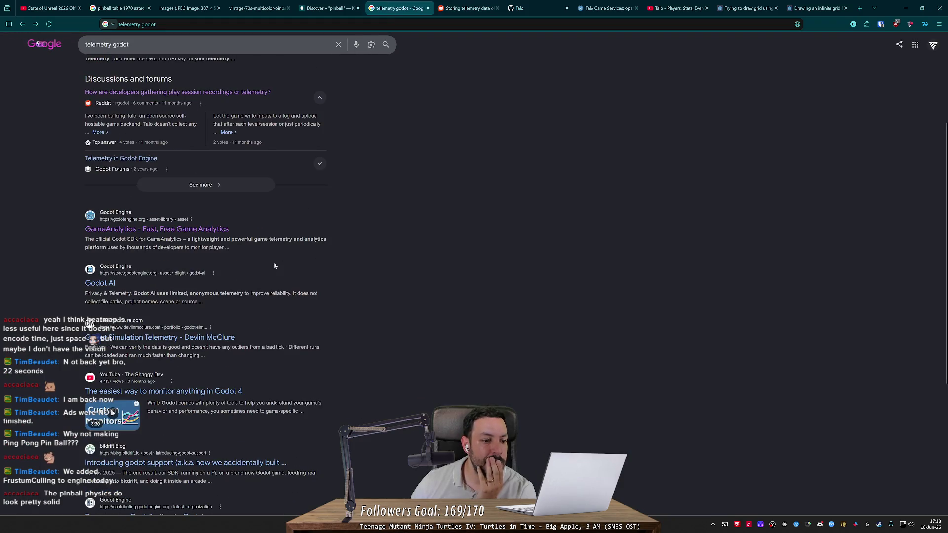
In the 'How are folks doing telemetry?' thread, open the Sentry and Godot Sentry module links, viewing Sentry.
scroll(296, 271, down, 4)
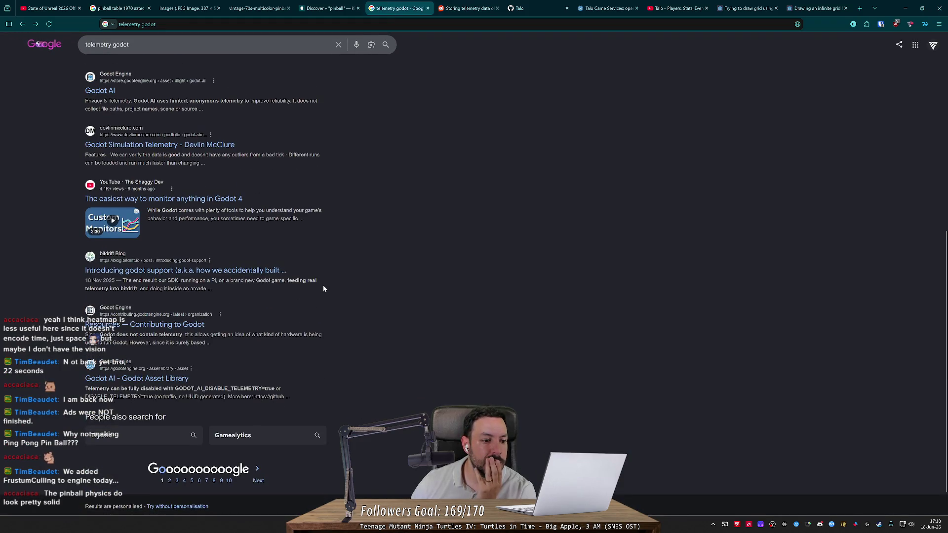
scroll(325, 303, up, 7)
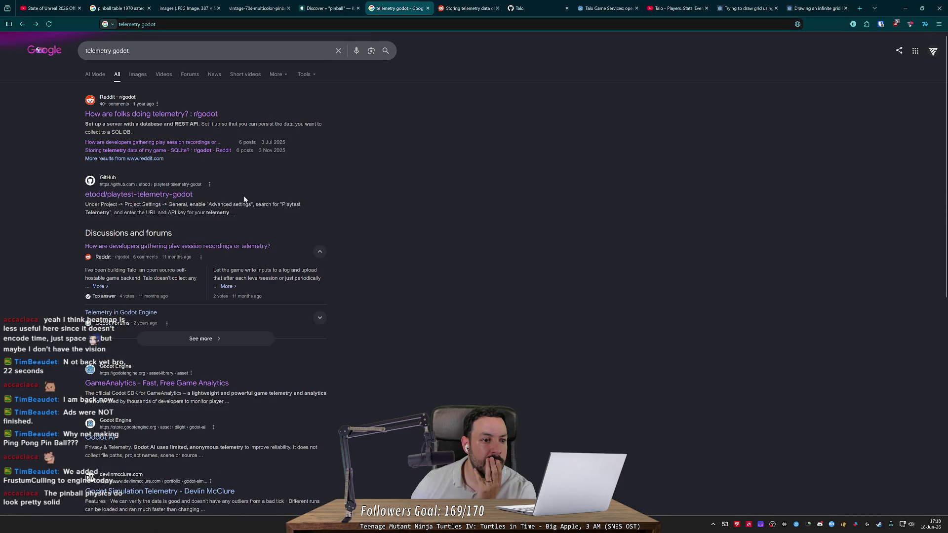
click(172, 114)
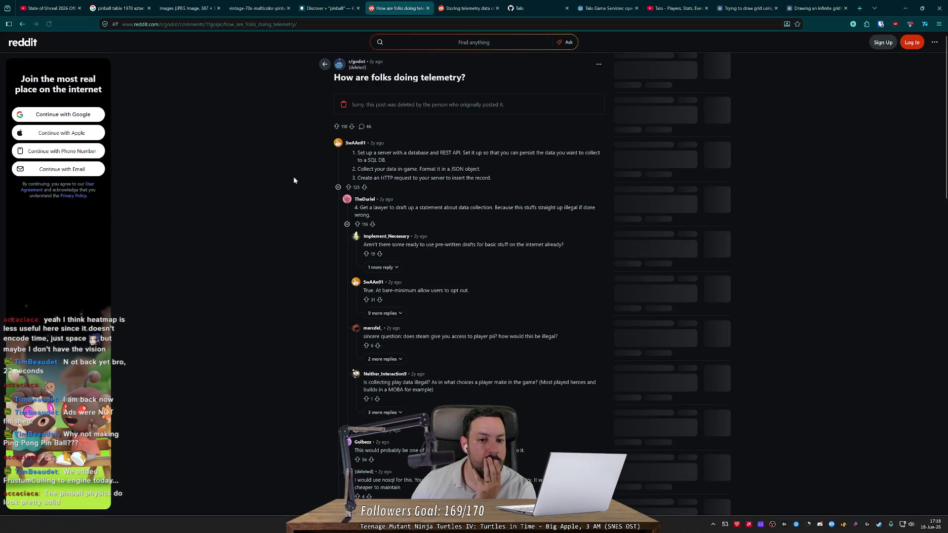
click(338, 190)
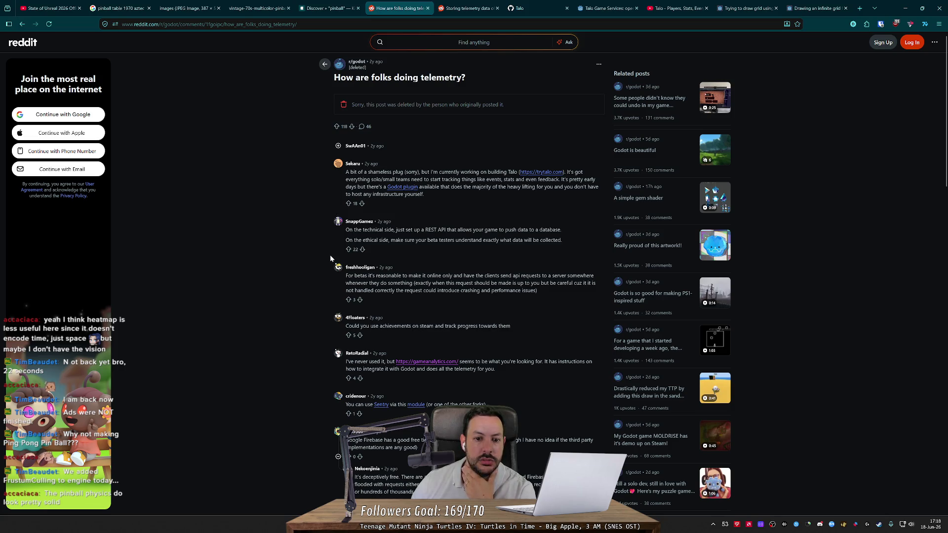
scroll(330, 257, down, 2)
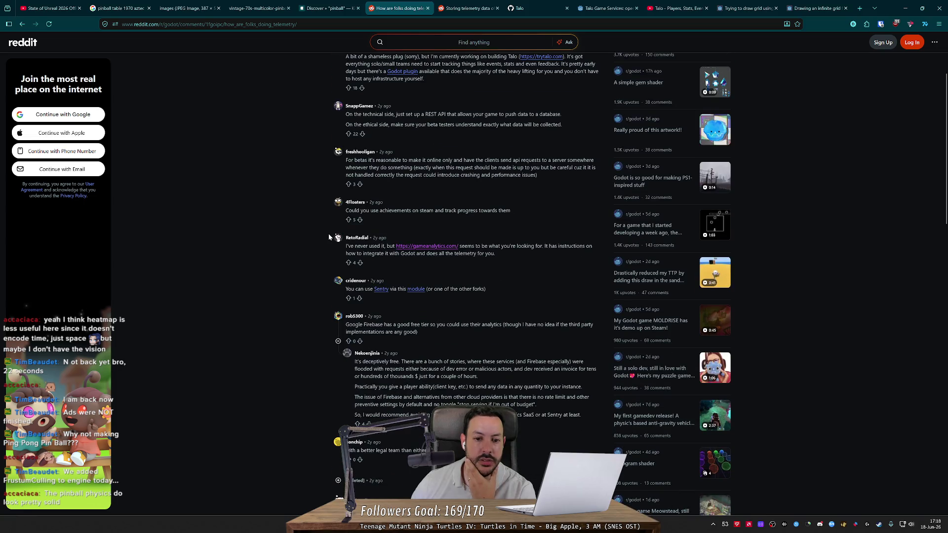
middle_click(381, 289)
middle_click(414, 291)
click(401, 8)
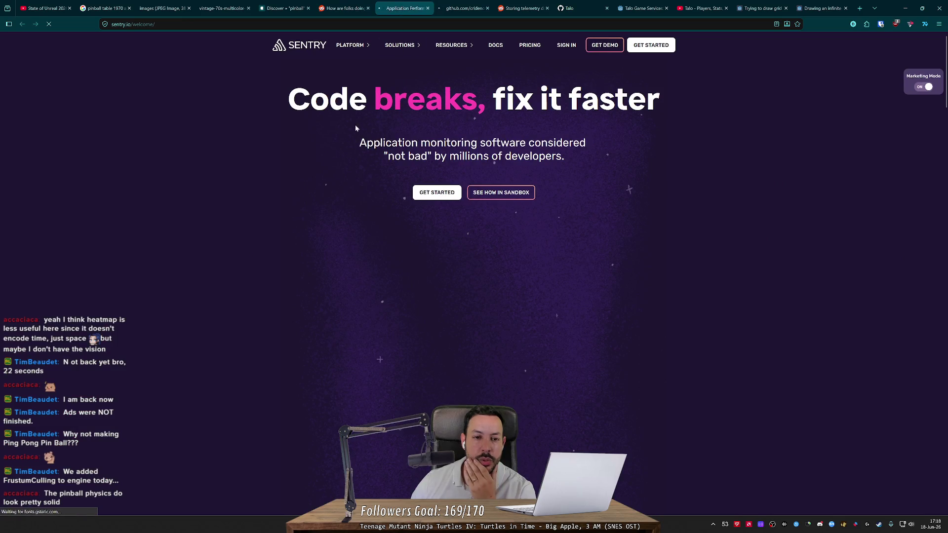
Compare Sentry's pricing plans: $0 Developer, $26/mo Team and $80/mo Business, including Session Replay limits.
click(529, 51)
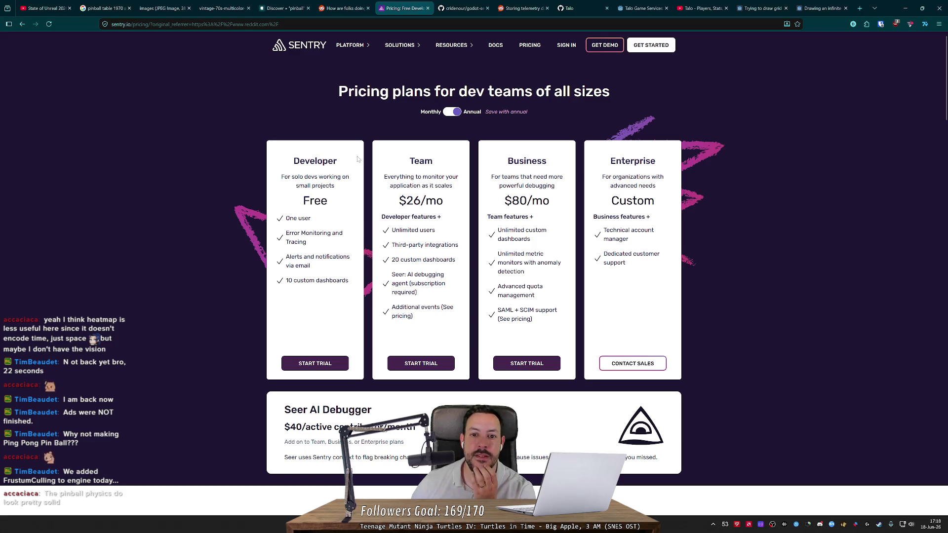
scroll(412, 156, down, 1)
scroll(394, 193, down, 3)
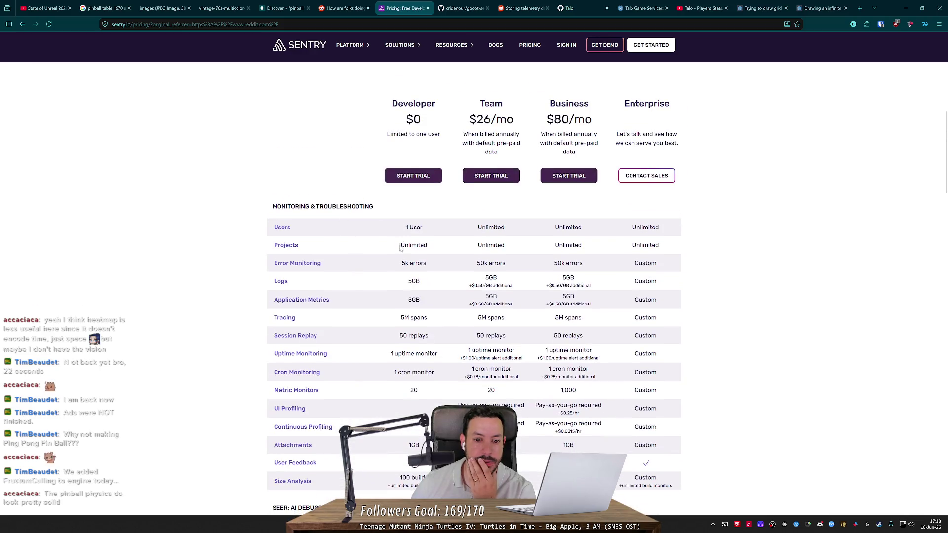
drag(395, 262, 420, 301)
click(425, 303)
scroll(425, 304, down, 2)
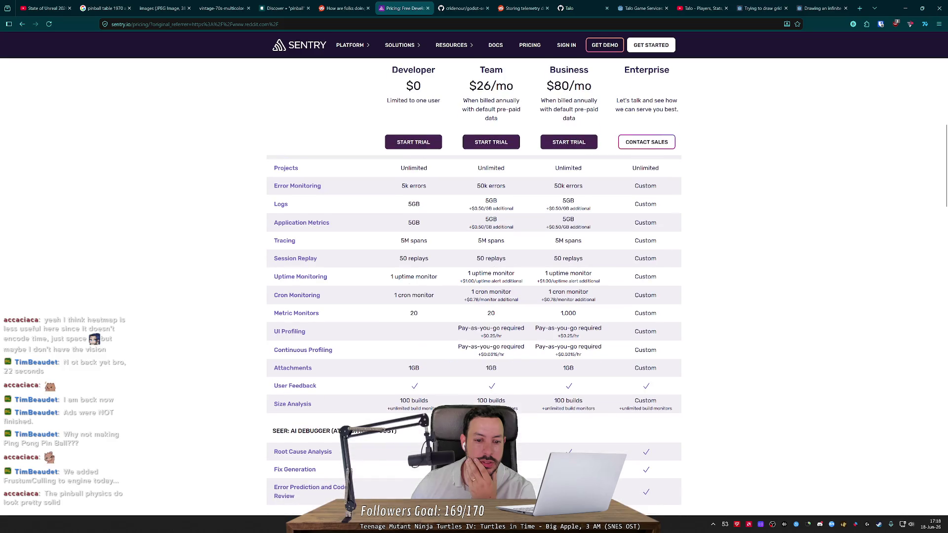
double_click(402, 258)
click(403, 259)
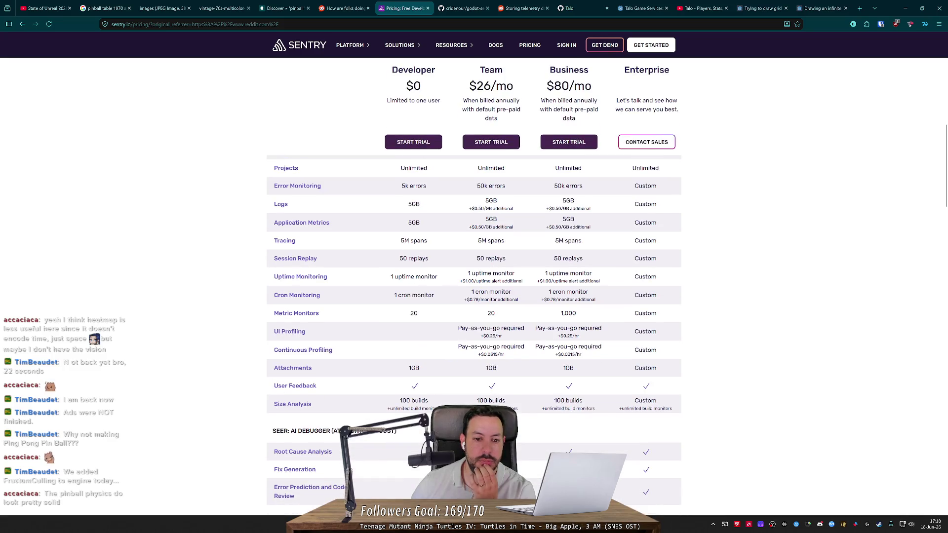
scroll(412, 267, down, 1)
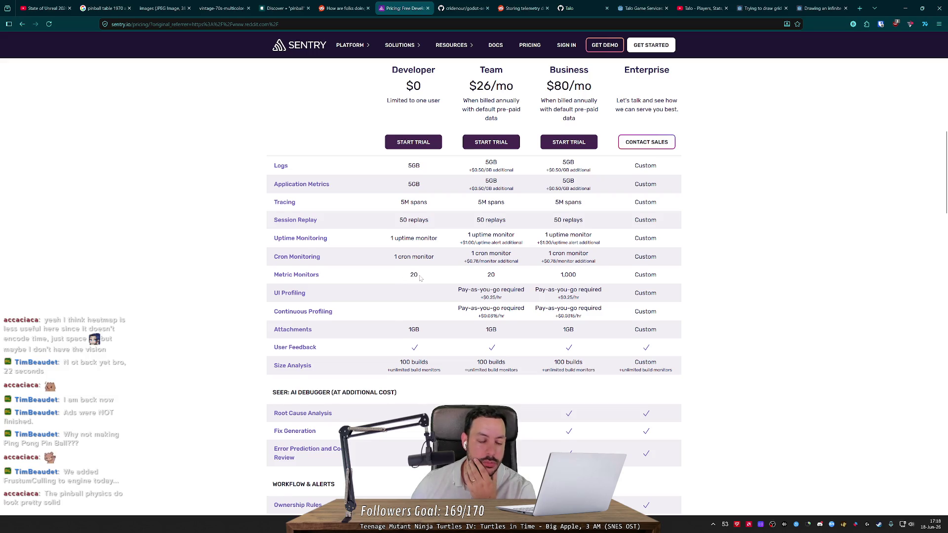
scroll(420, 277, down, 3)
scroll(419, 278, up, 1)
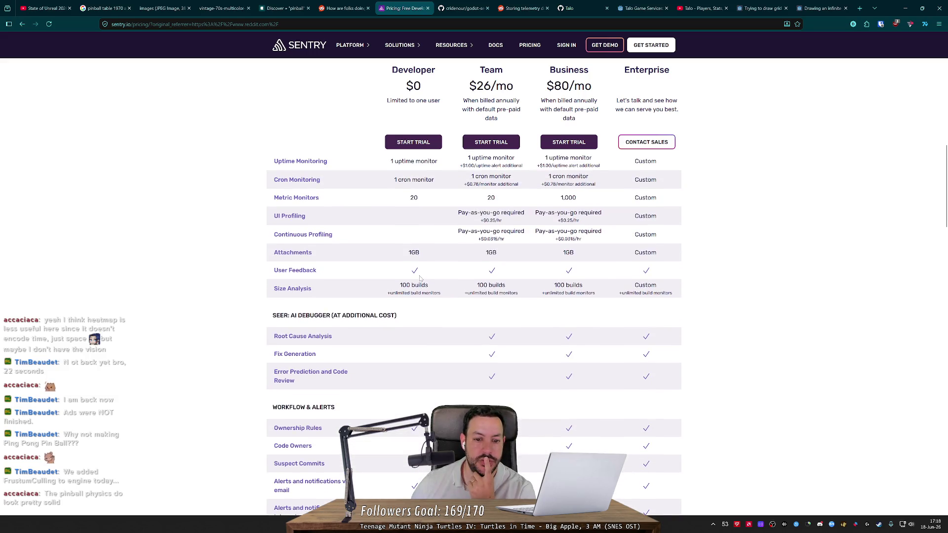
scroll(420, 278, down, 2)
scroll(420, 278, up, 1)
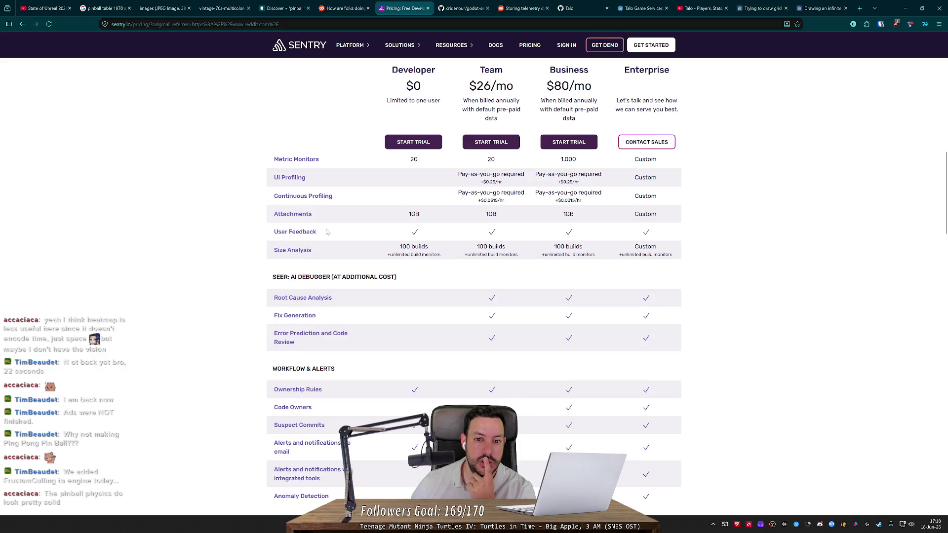
scroll(369, 212, up, 7)
scroll(414, 261, down, 5)
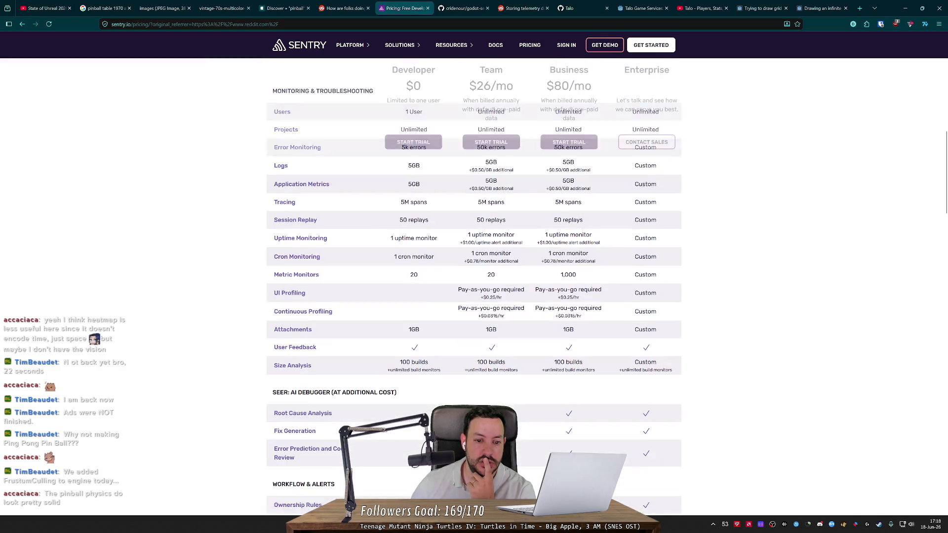
Try the free Developer plan sign-up, go back to pricing, then close the Sentry tab.
click(420, 144)
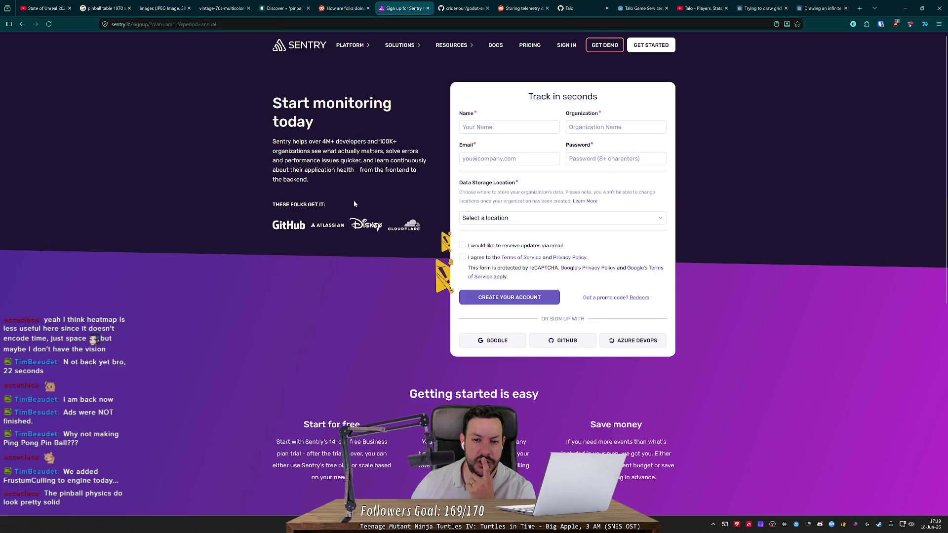
key(alt+Left)
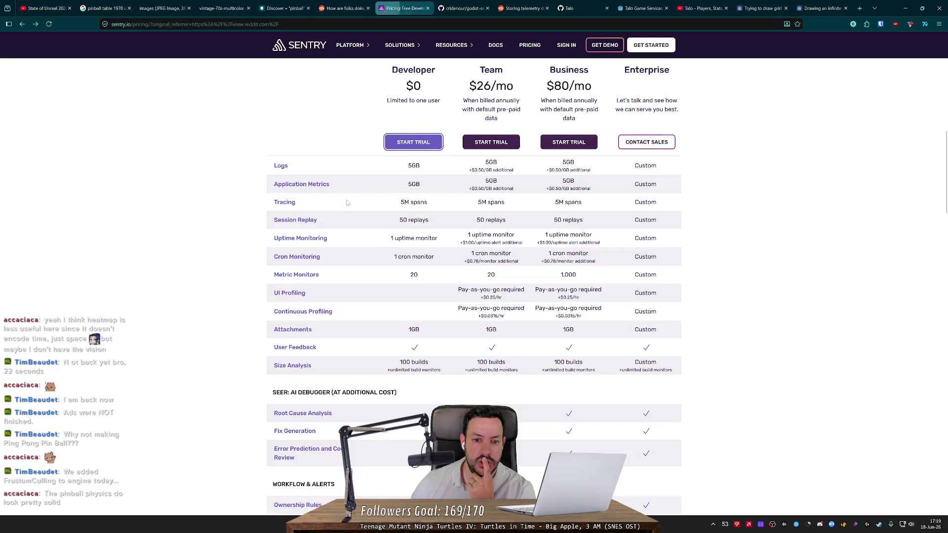
scroll(375, 258, down, 4)
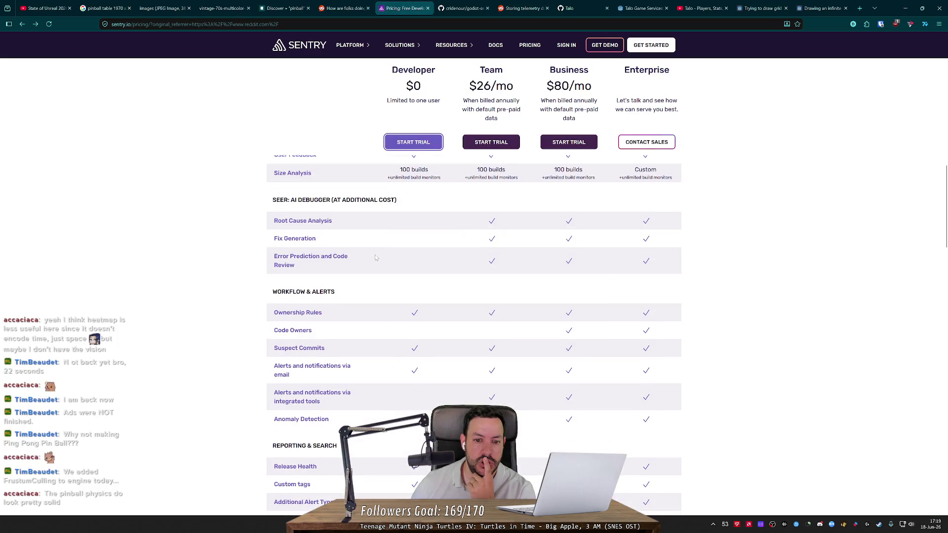
scroll(375, 257, down, 6)
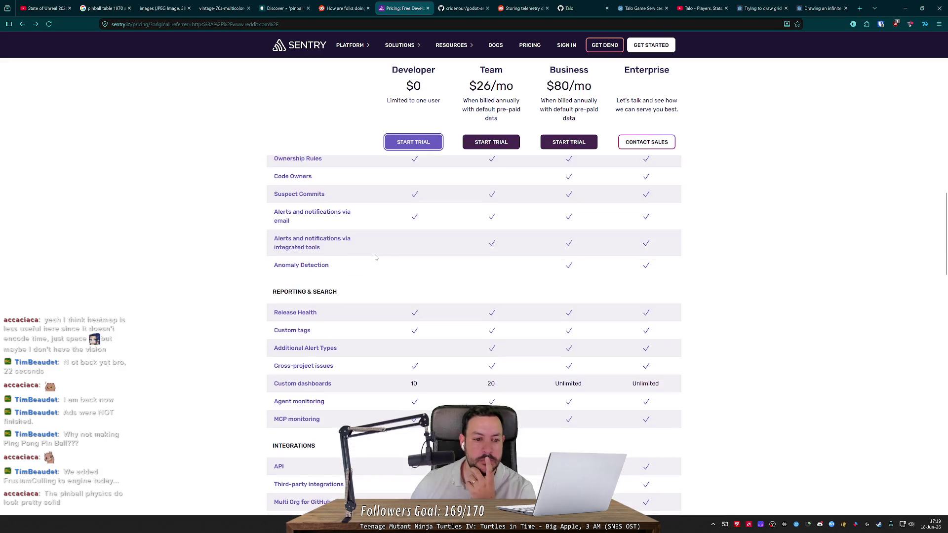
middle_click(401, 8)
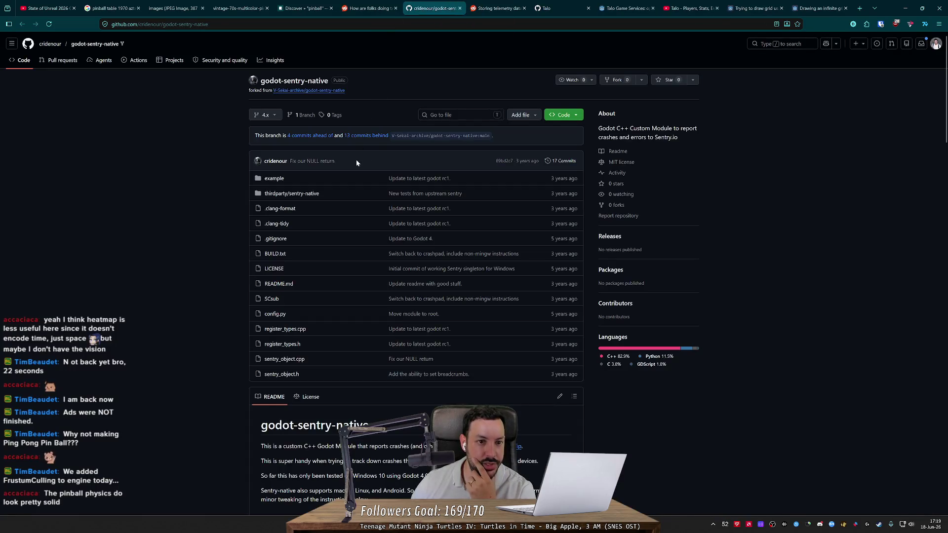
Close the godot-sentry-native tab and read the Reddit comments warning about huge free-tier invoices.
scroll(355, 168, down, 2)
middle_click(410, 9)
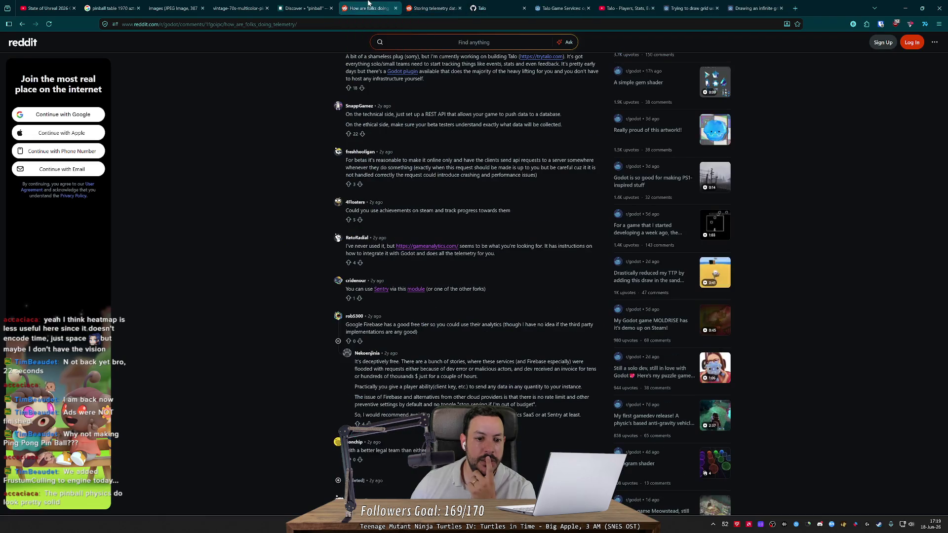
scroll(352, 157, down, 4)
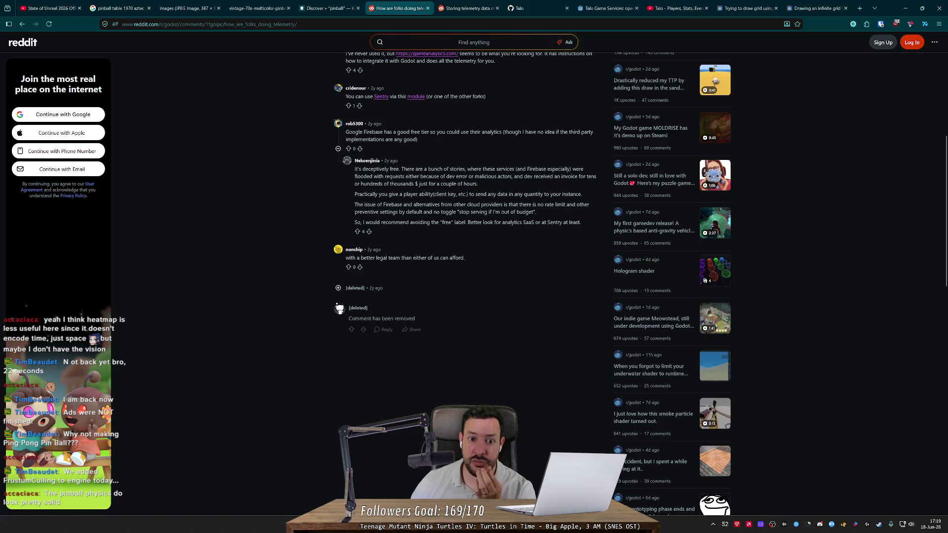
scroll(385, 148, up, 1)
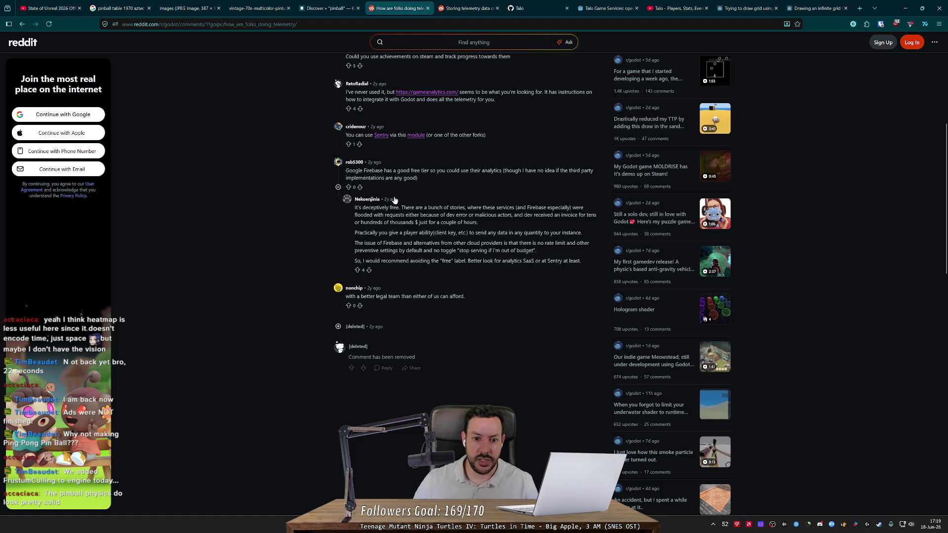
mouse_move(423, 207)
mouse_down()
mouse_move(487, 208)
mouse_move(381, 215)
mouse_move(460, 215)
mouse_up()
click(364, 227)
drag(363, 229, 475, 222)
click(476, 222)
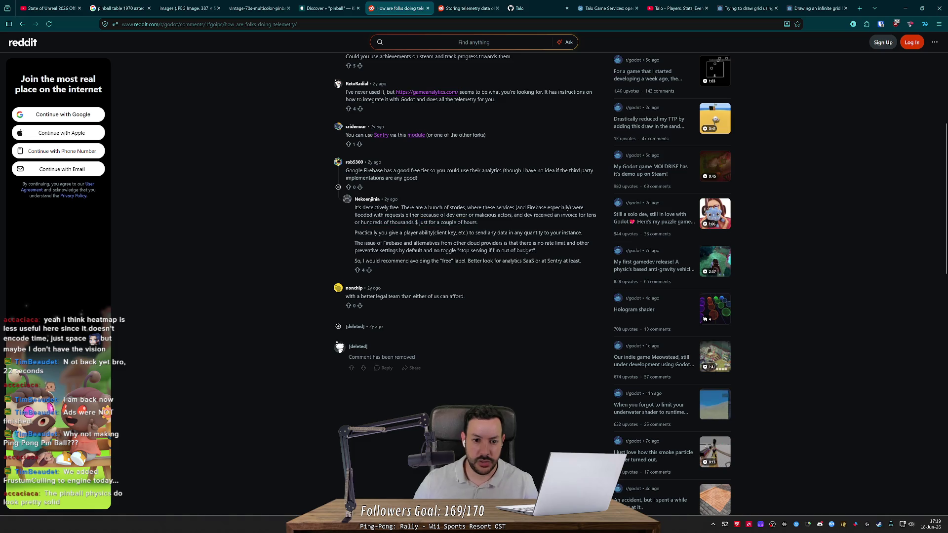
Autoscroll back to the post title and open the Talo website linked in the comments.
middle_click(300, 233)
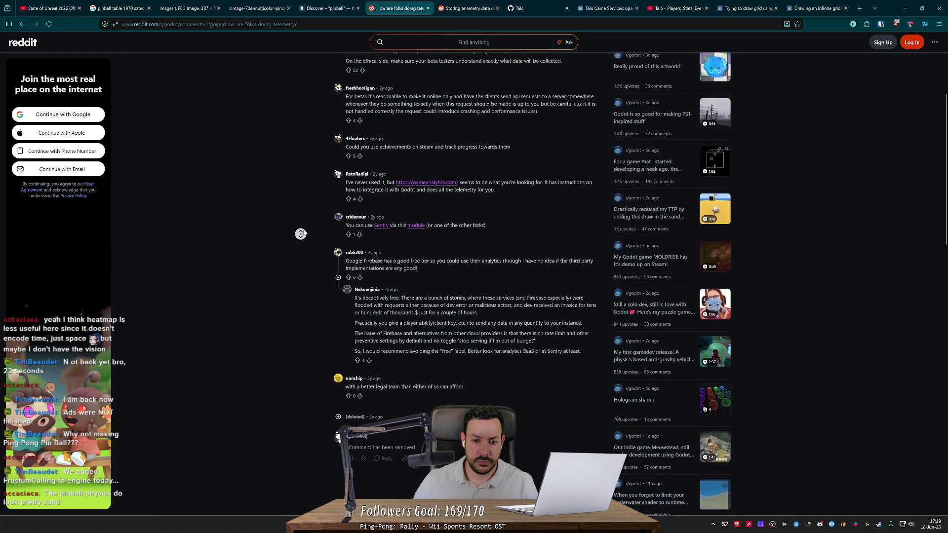
click(317, 173)
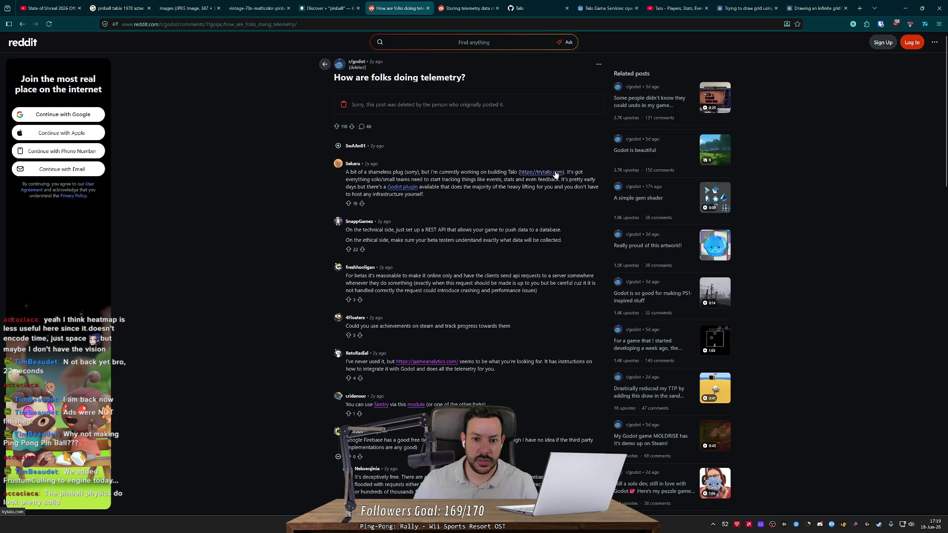
click(555, 173)
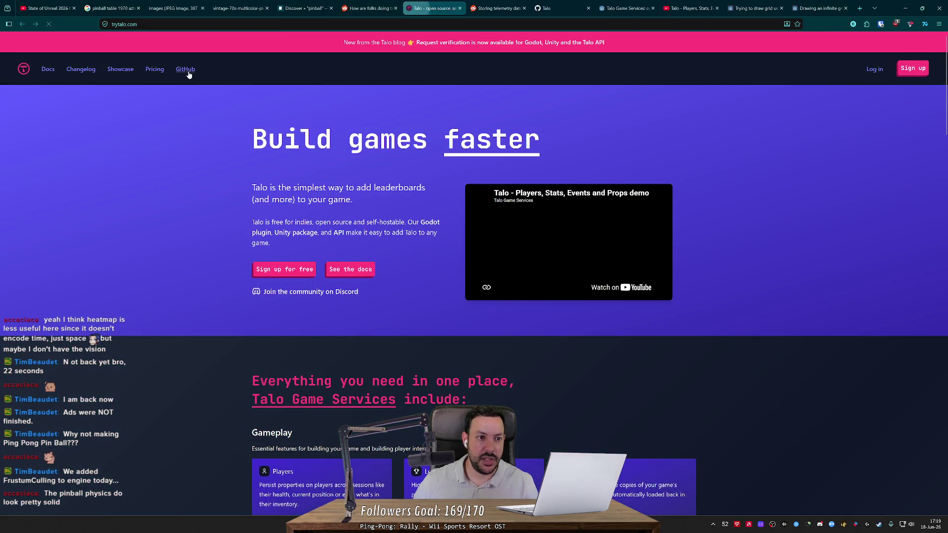
Open TaloDev's GitHub page, open the godot plugin repo and REST API docs in tabs, viewing the repo.
click(183, 71)
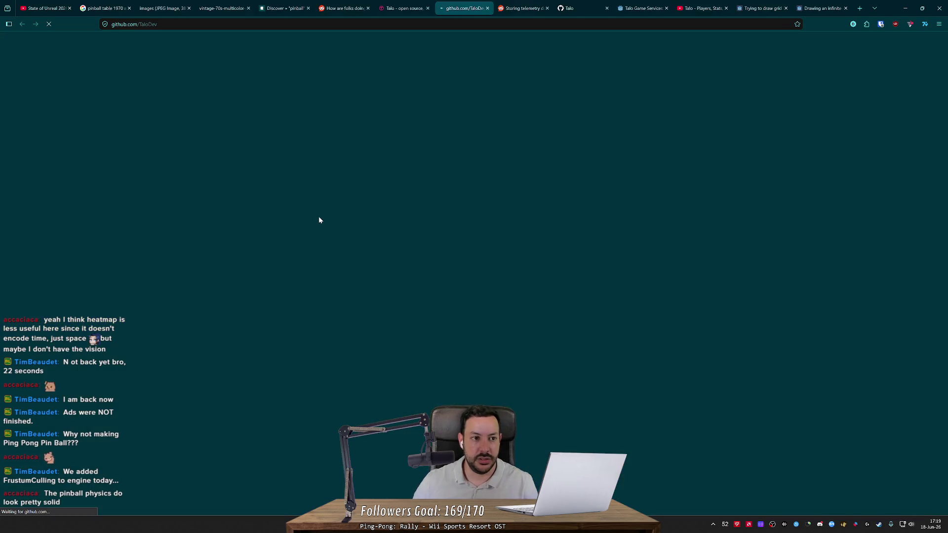
scroll(318, 221, down, 3)
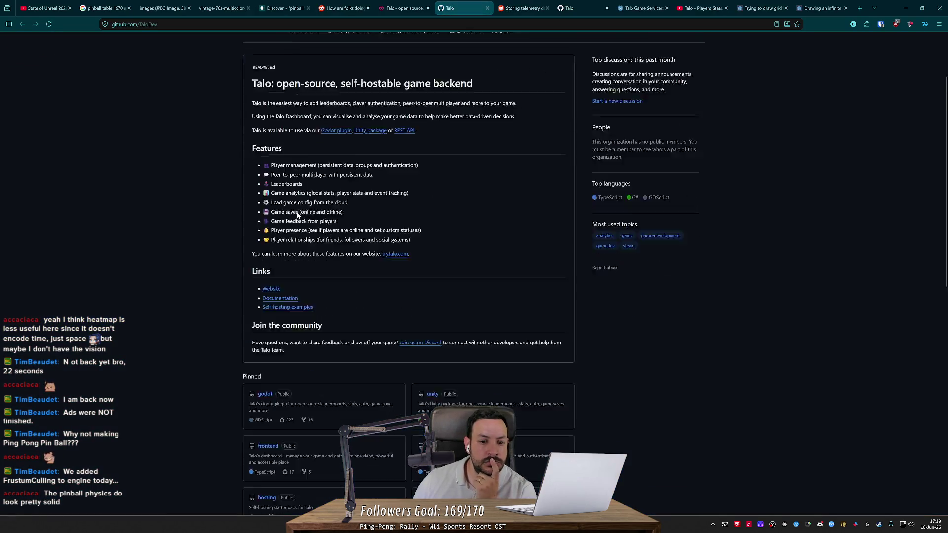
scroll(337, 186, up, 3)
middle_click(337, 184)
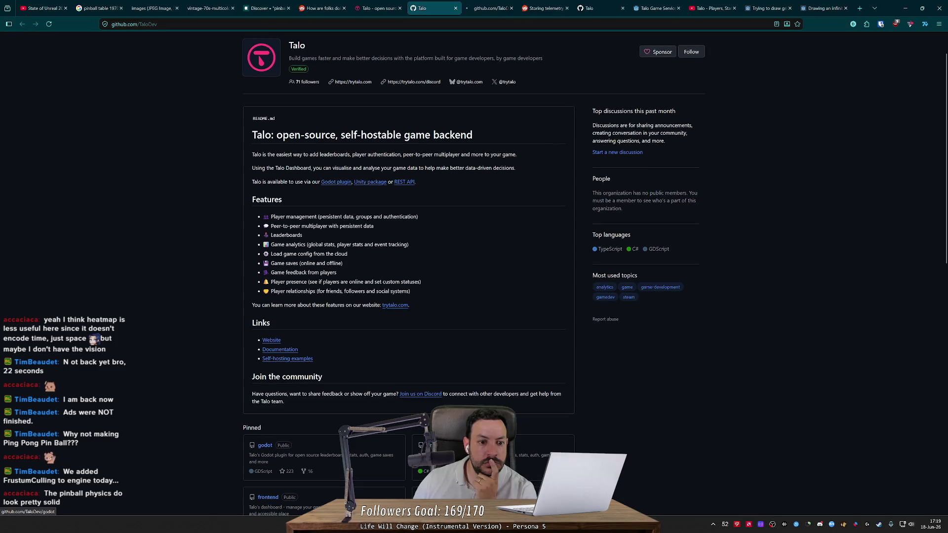
middle_click(414, 185)
click(459, 7)
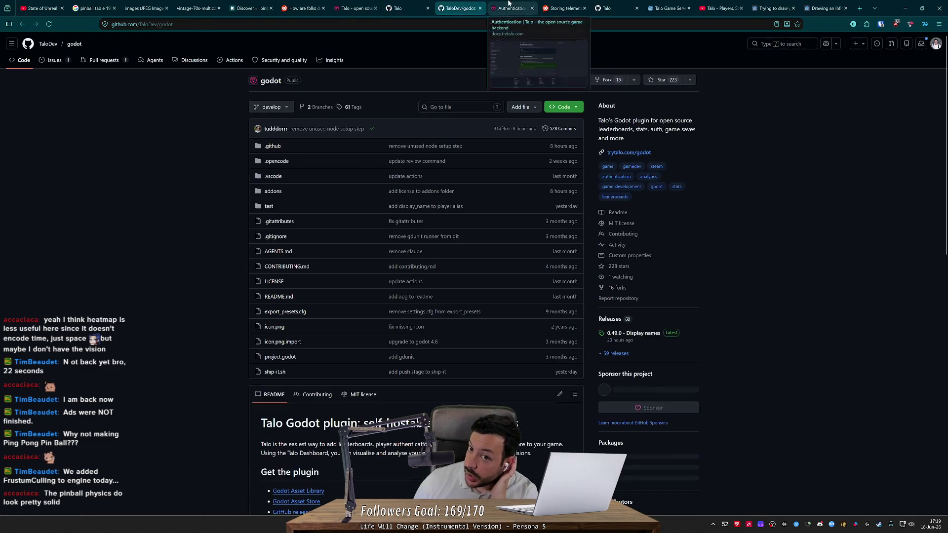
Glance at the Authentication docs, close that tab, and check the godot repo's latest commit age.
click(510, 6)
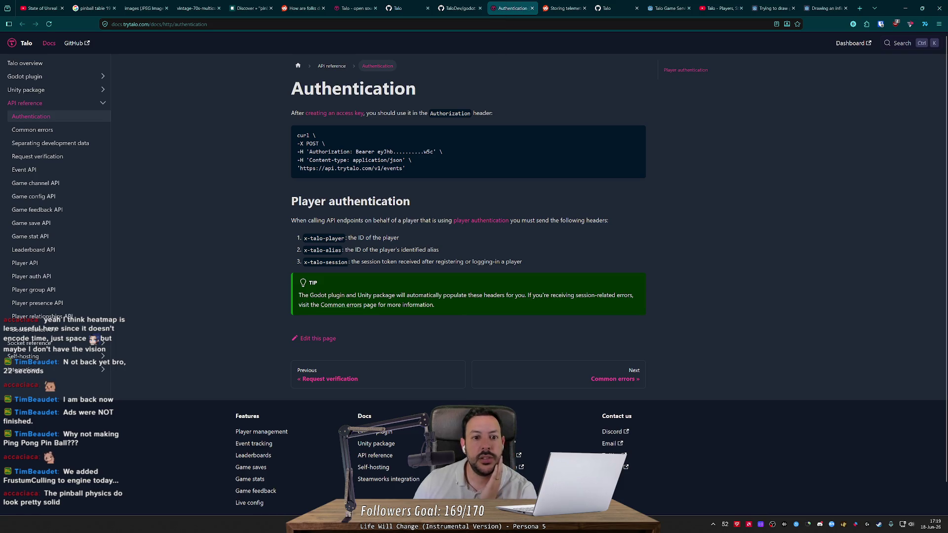
click(459, 8)
click(532, 8)
scroll(310, 219, down, 2)
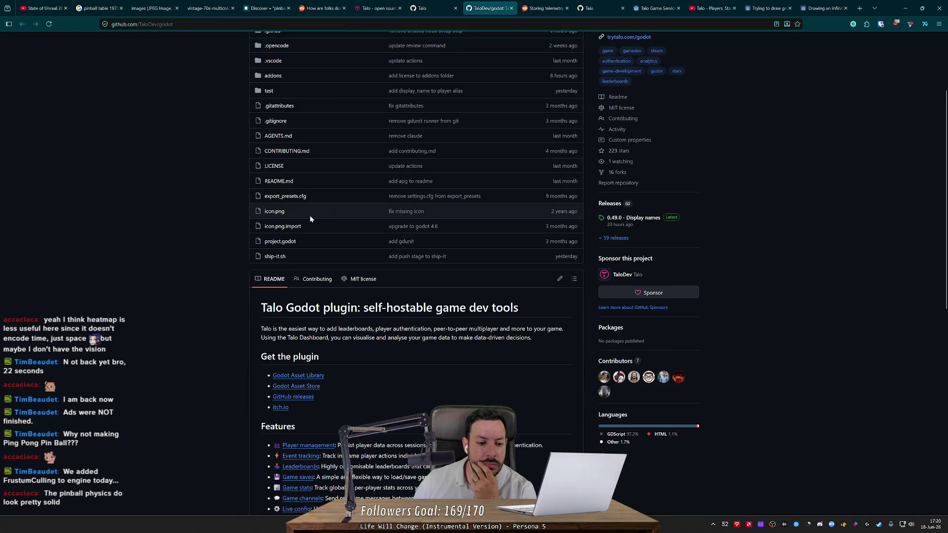
scroll(435, 245, up, 2)
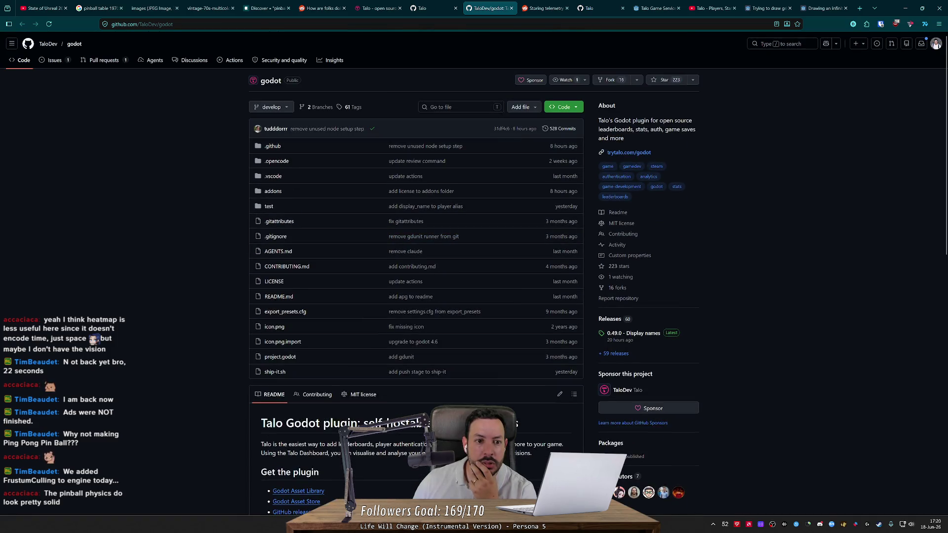
double_click(522, 129)
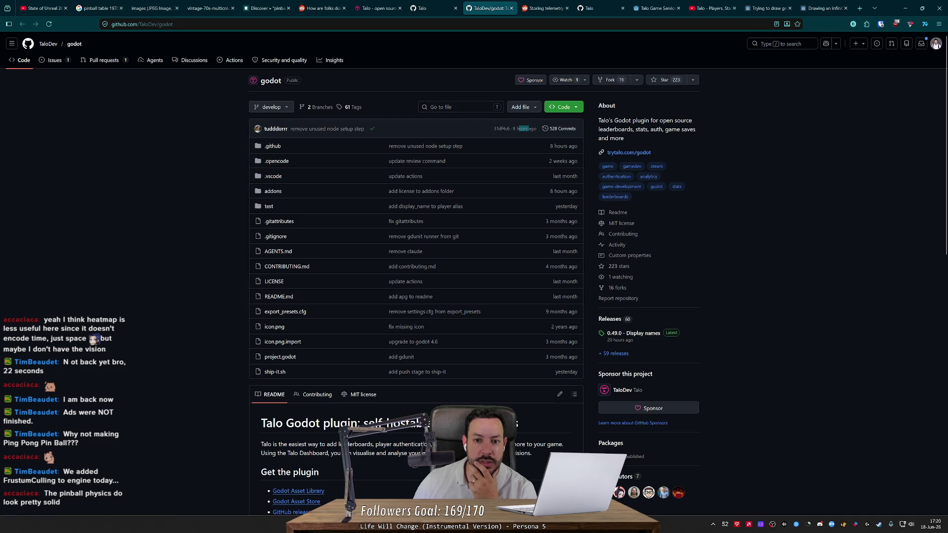
click(228, 180)
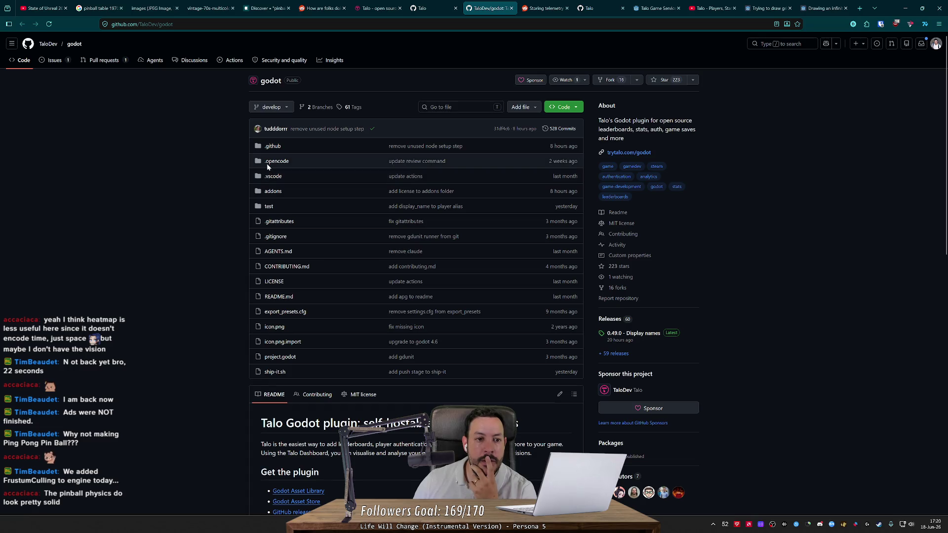
Read the README features list, such as Game saves, and open the Talo website from its Links.
scroll(267, 166, down, 5)
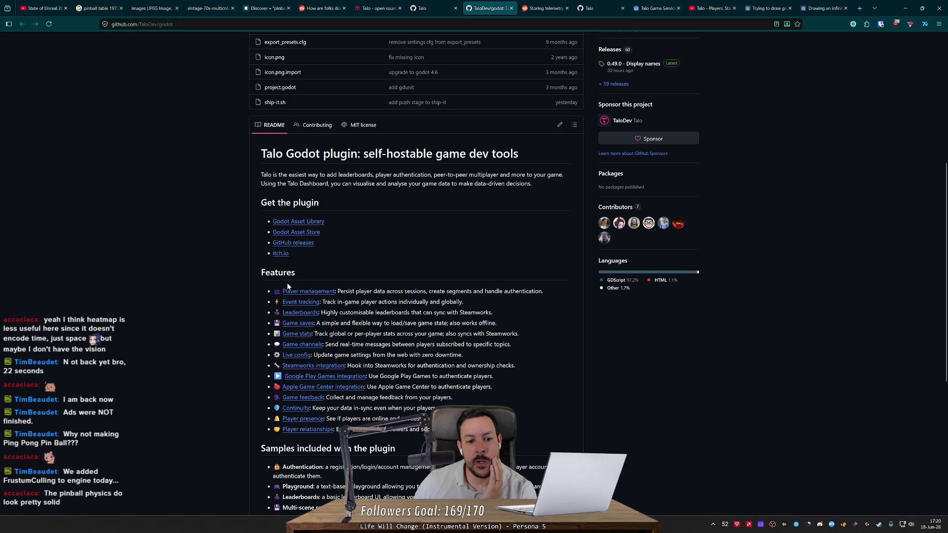
scroll(287, 289, down, 2)
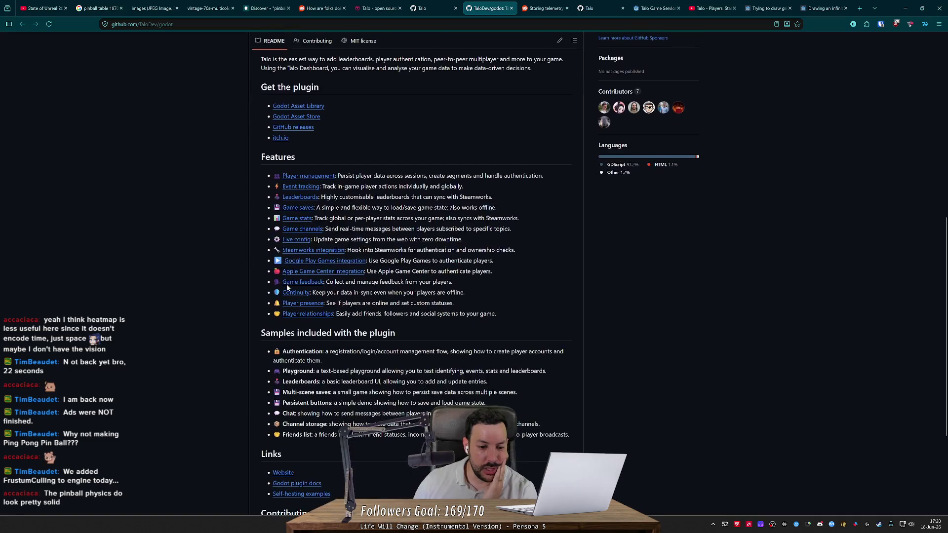
scroll(287, 288, down, 3)
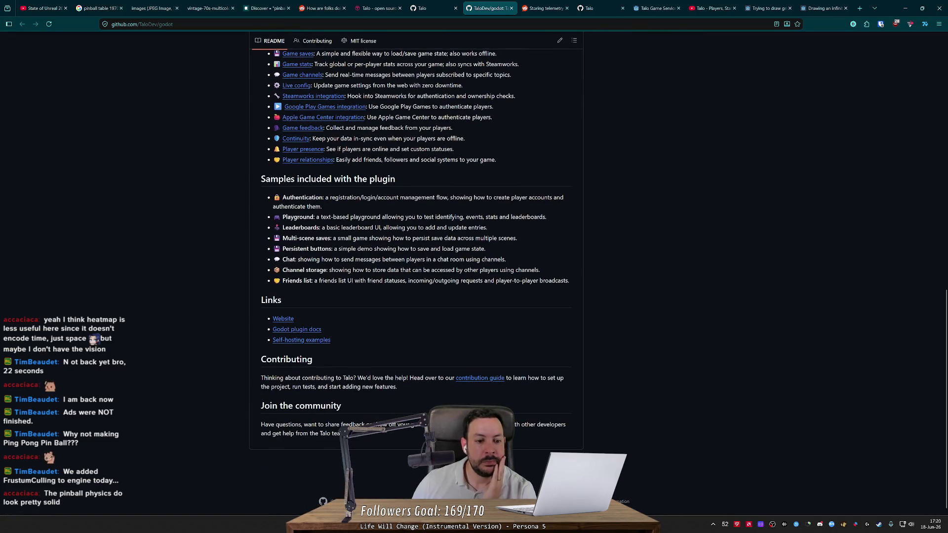
scroll(286, 279, up, 2)
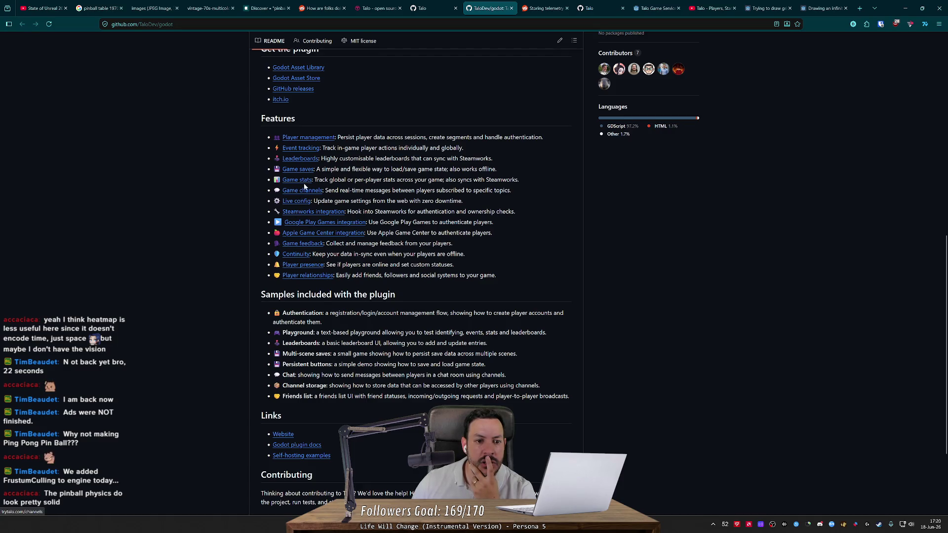
drag(331, 169, 494, 169)
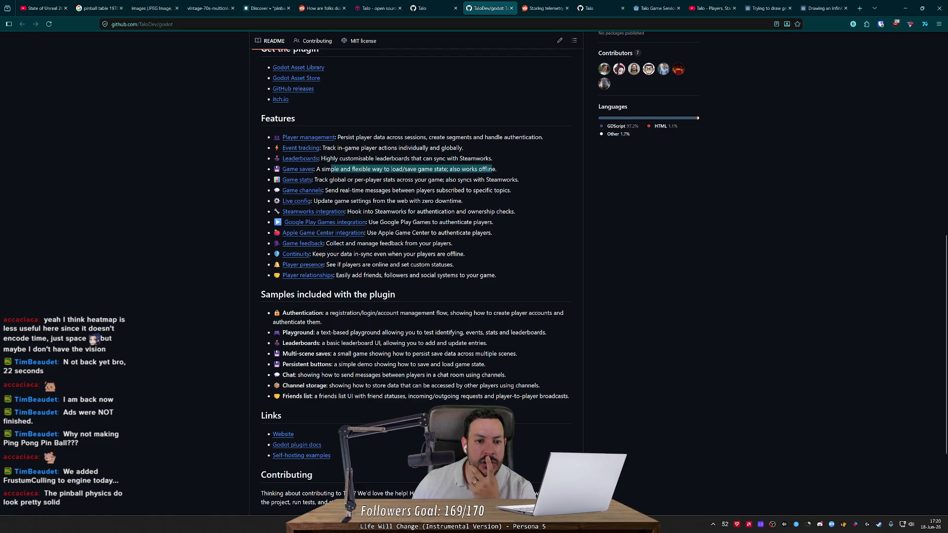
click(387, 177)
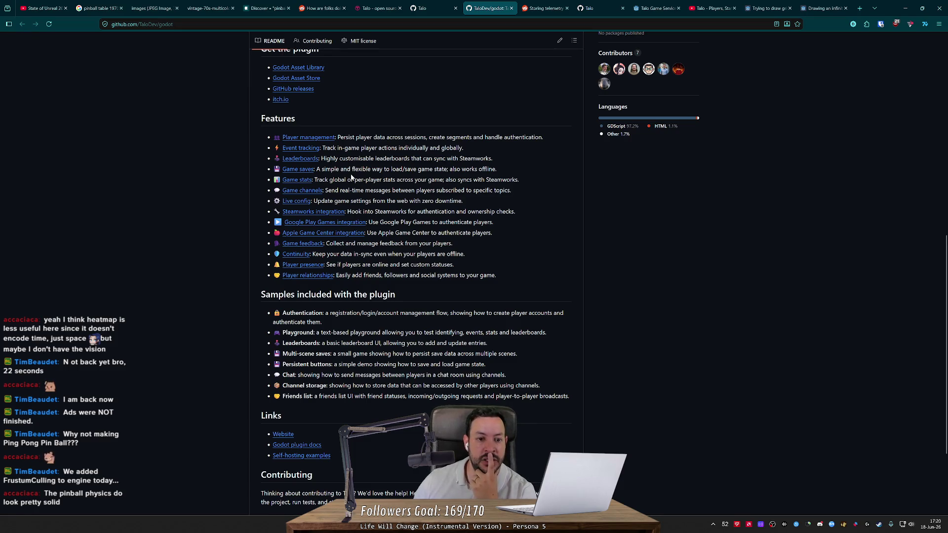
scroll(351, 177, down, 3)
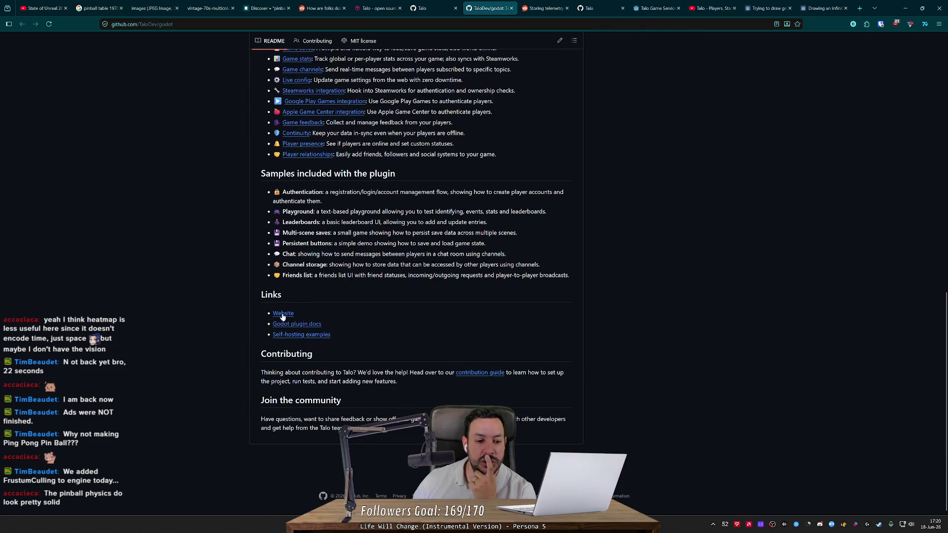
click(283, 314)
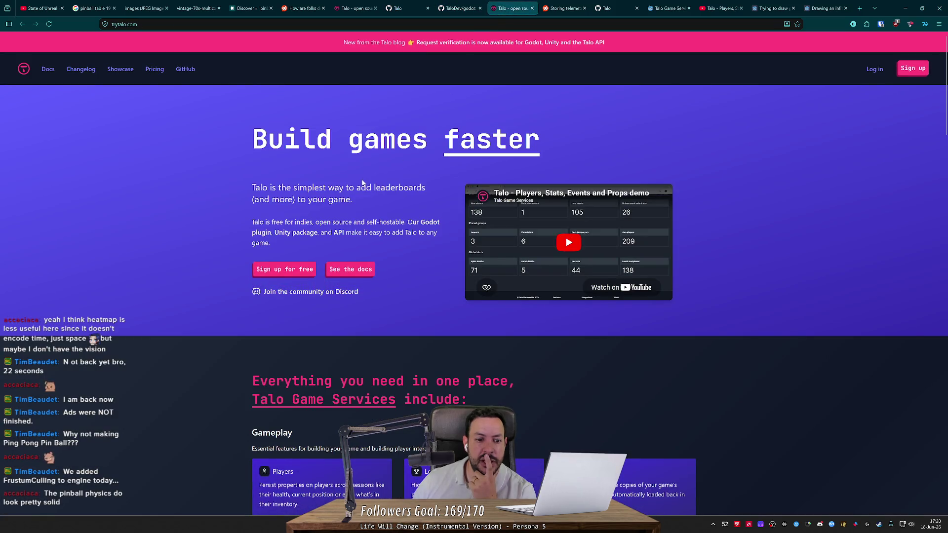
Go to Talo's Showcase and scroll through the games built with Talo.
click(120, 69)
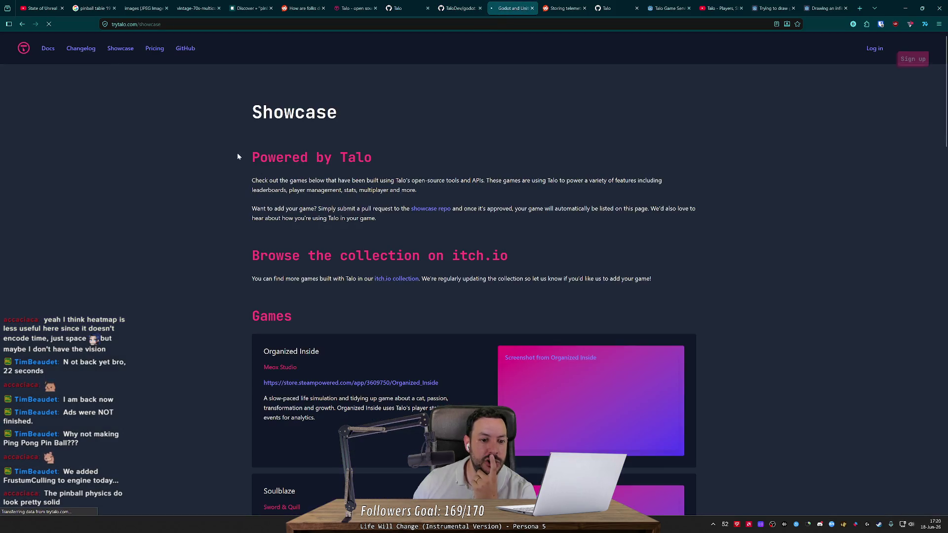
scroll(303, 243, down, 5)
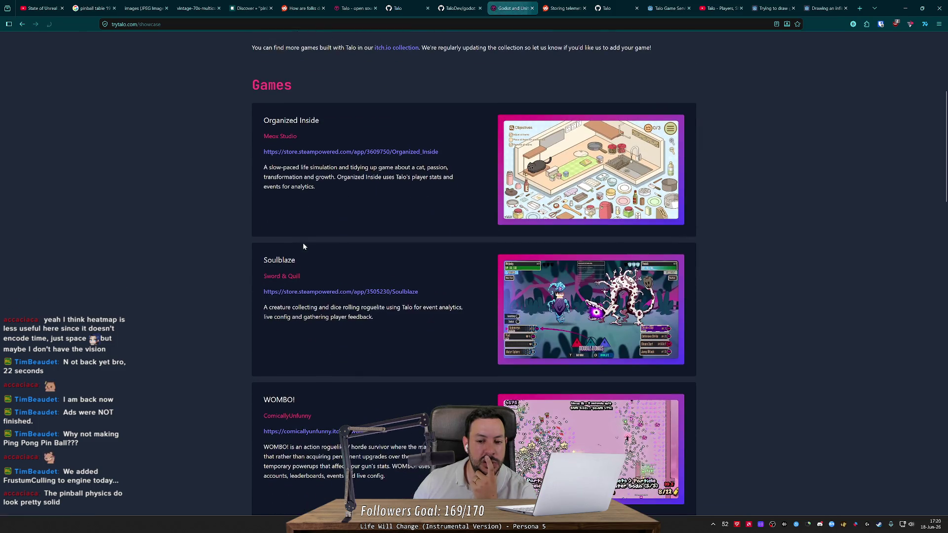
scroll(303, 245, down, 5)
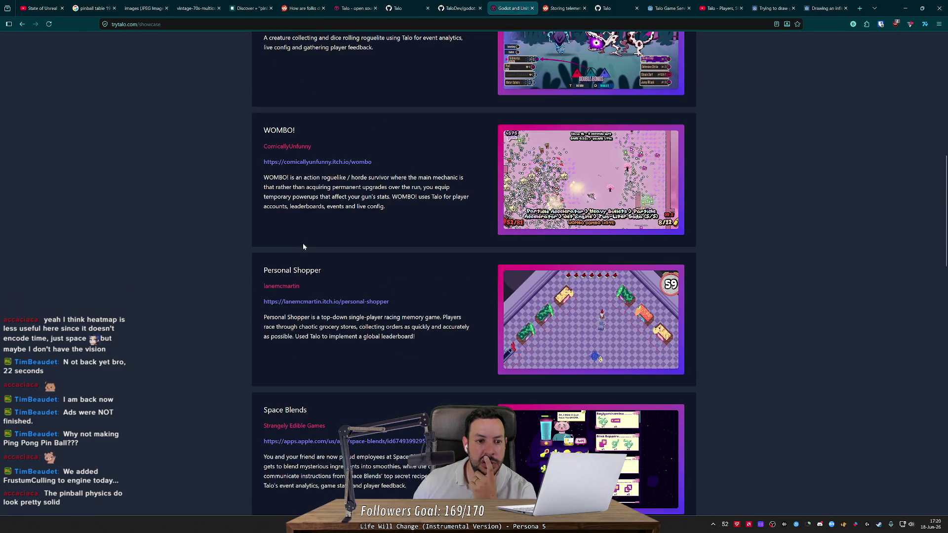
scroll(303, 247, down, 5)
scroll(254, 242, down, 3)
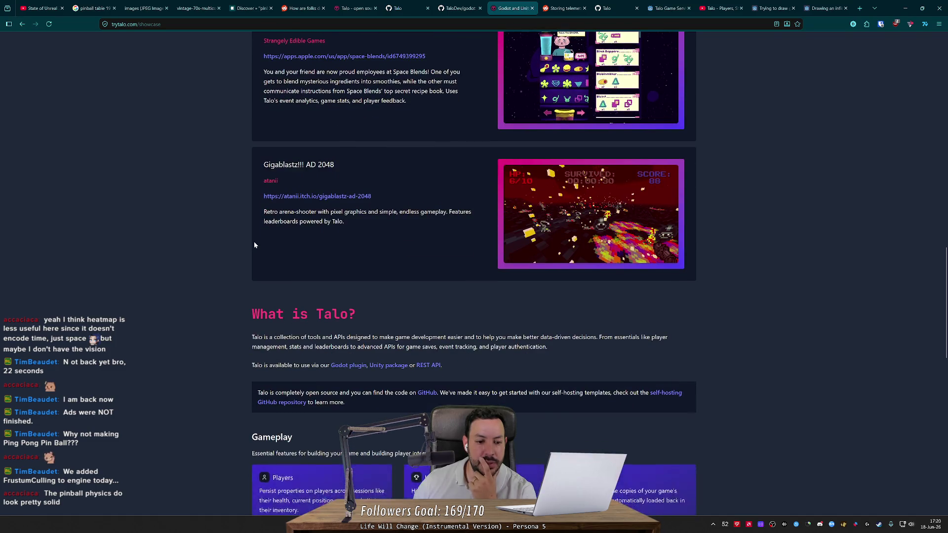
scroll(247, 243, down, 5)
scroll(235, 243, down, 4)
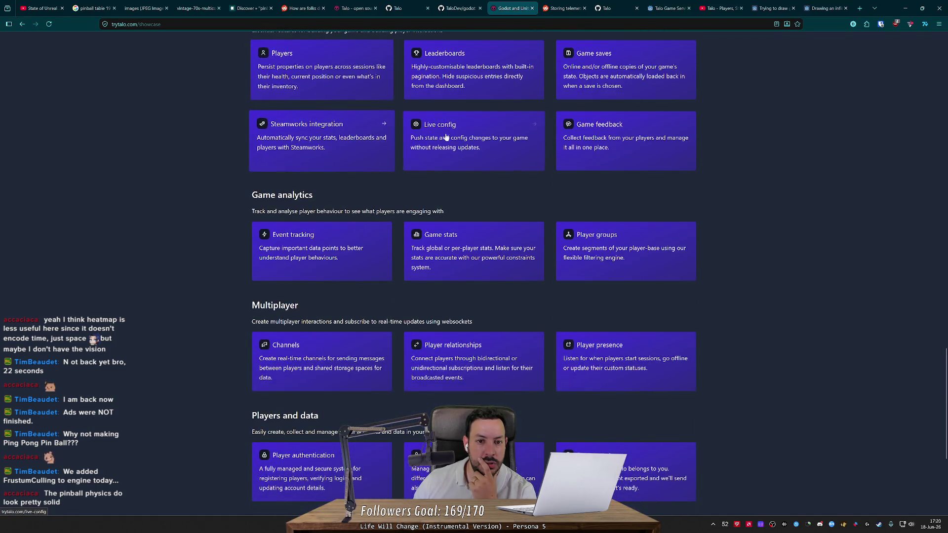
scroll(256, 203, down, 3)
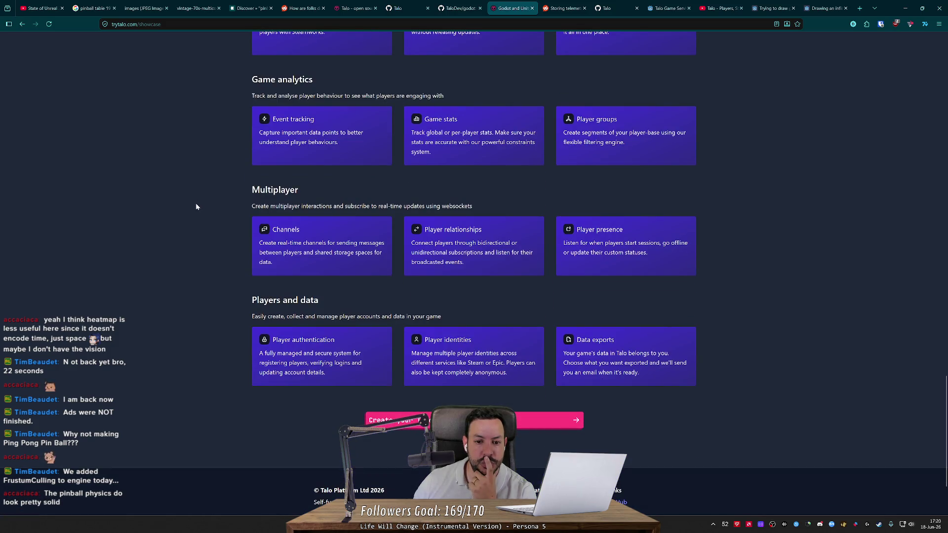
scroll(195, 207, up, 4)
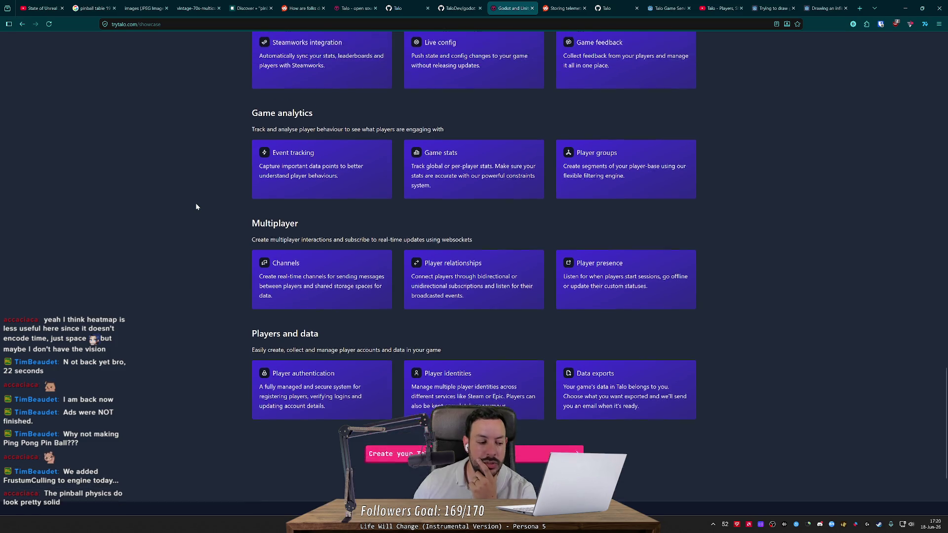
scroll(195, 207, up, 3)
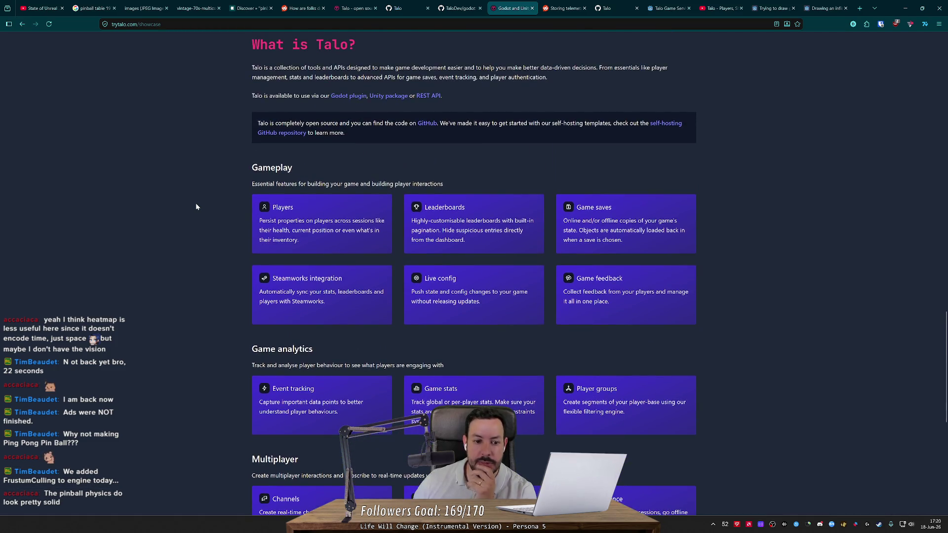
Autoscroll further down the showcase and read the rest of the games list.
middle_click(196, 204)
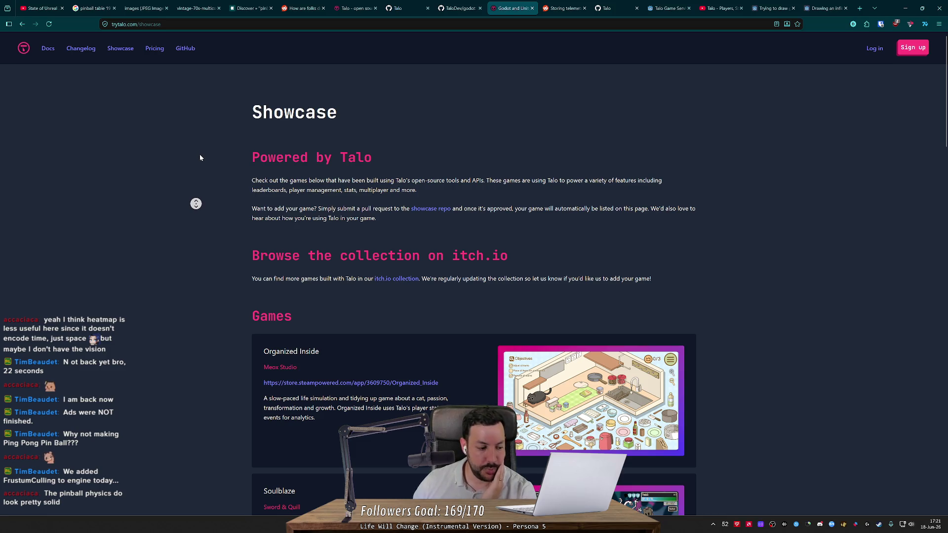
click(203, 173)
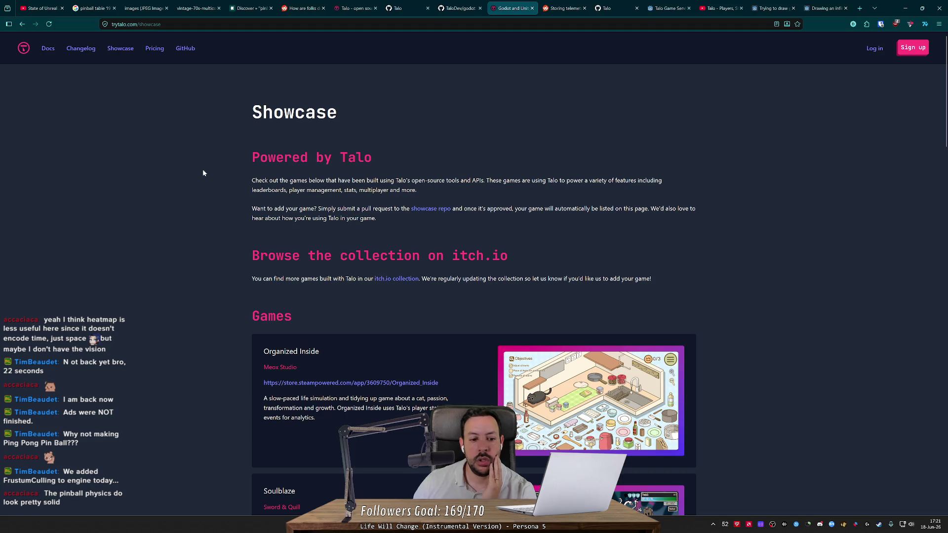
scroll(202, 173, down, 2)
scroll(203, 173, down, 4)
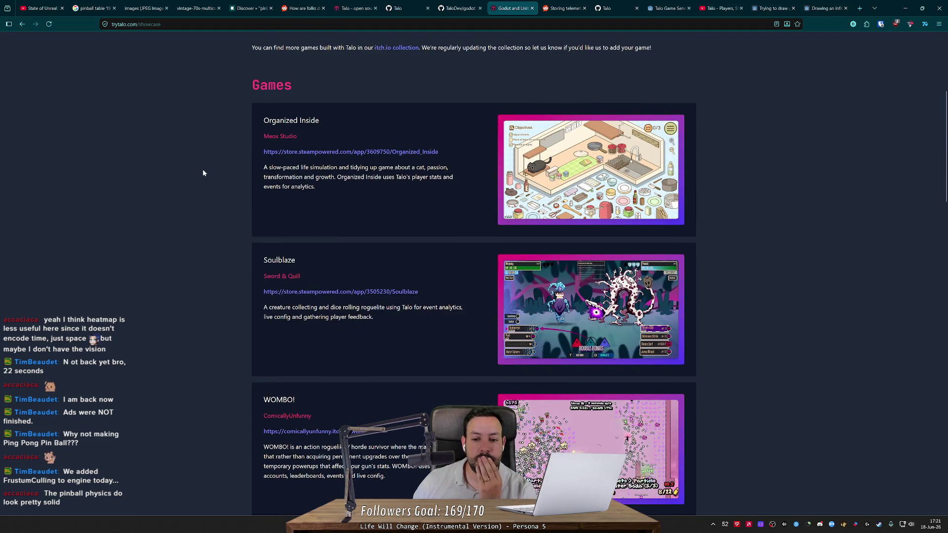
scroll(203, 173, down, 3)
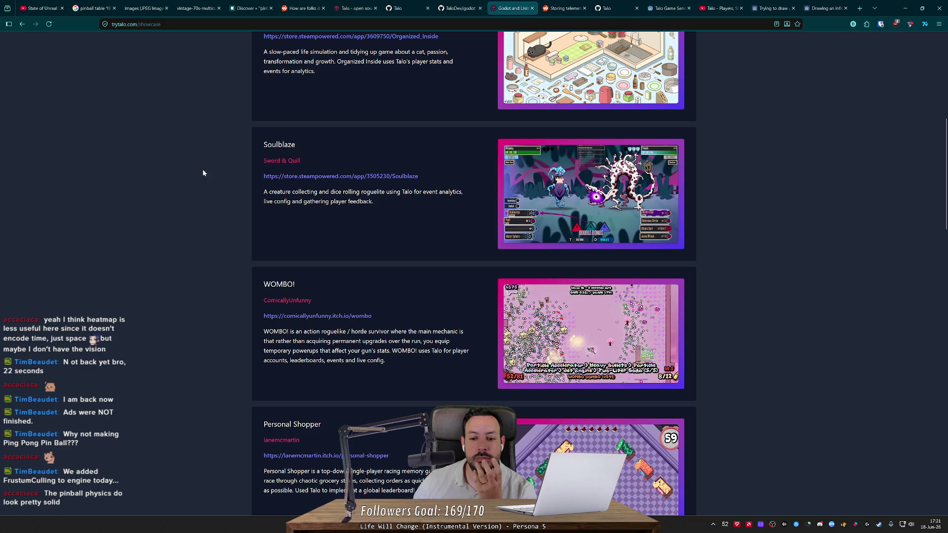
scroll(202, 173, down, 5)
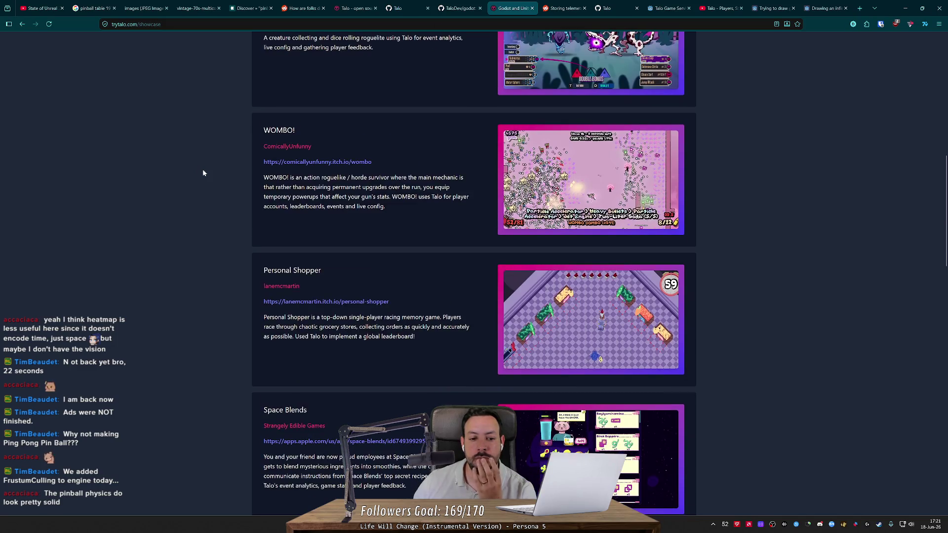
scroll(202, 173, down, 3)
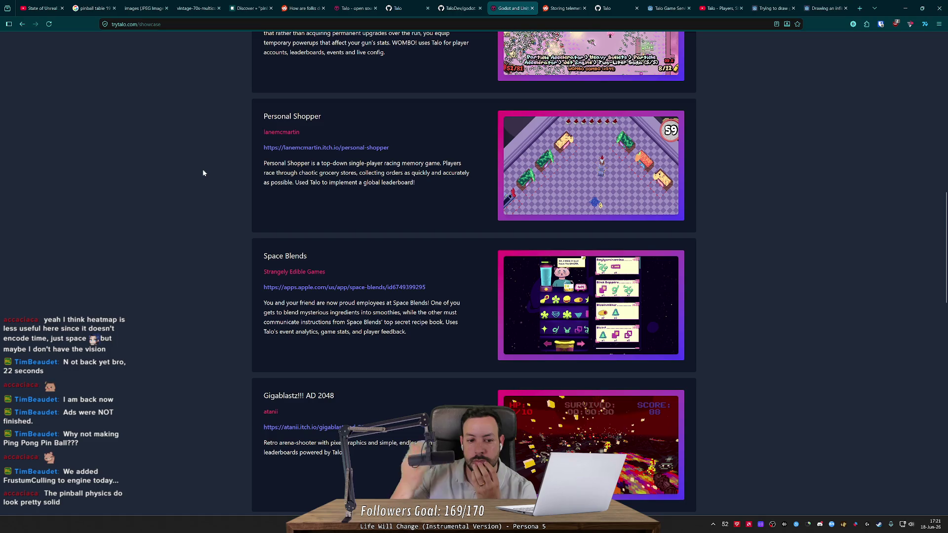
scroll(203, 170, down, 4)
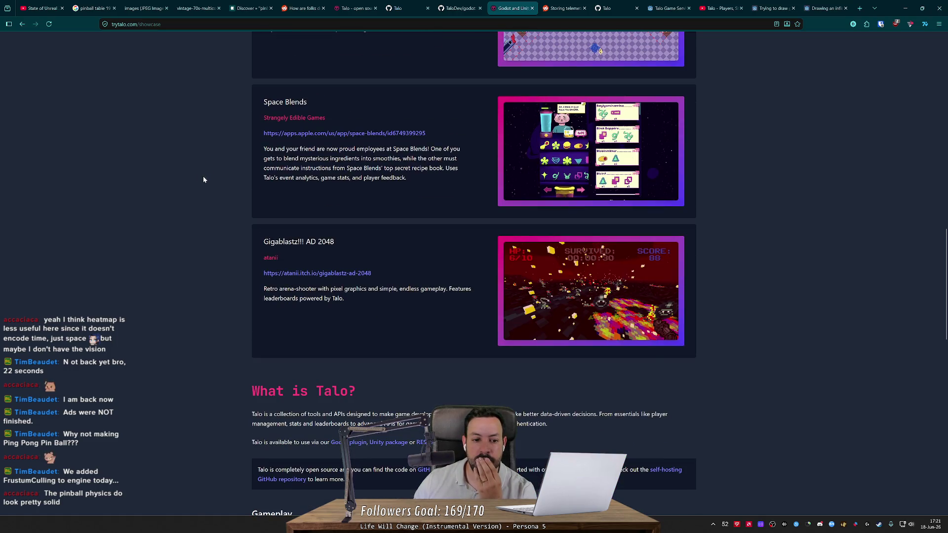
scroll(203, 175, up, 15)
Open Talo's Game Services docs, then return to the Godot editor's table_1 pinball scene.
click(57, 48)
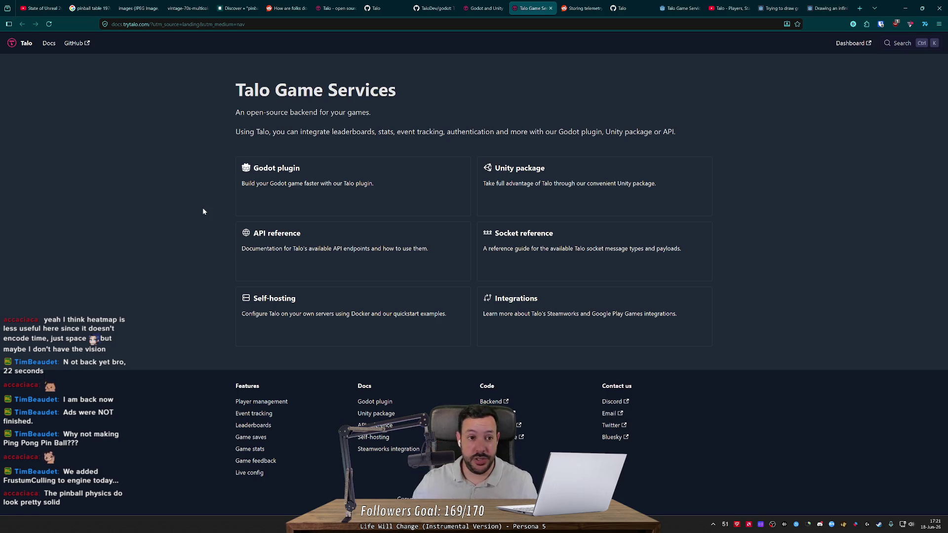
click(861, 8)
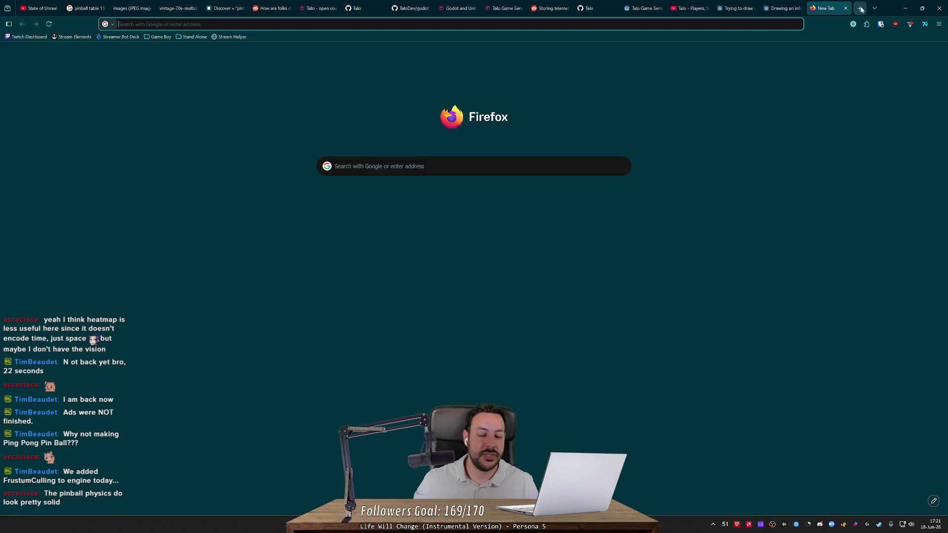
key(ctrl+w)
key(alt+Tab)
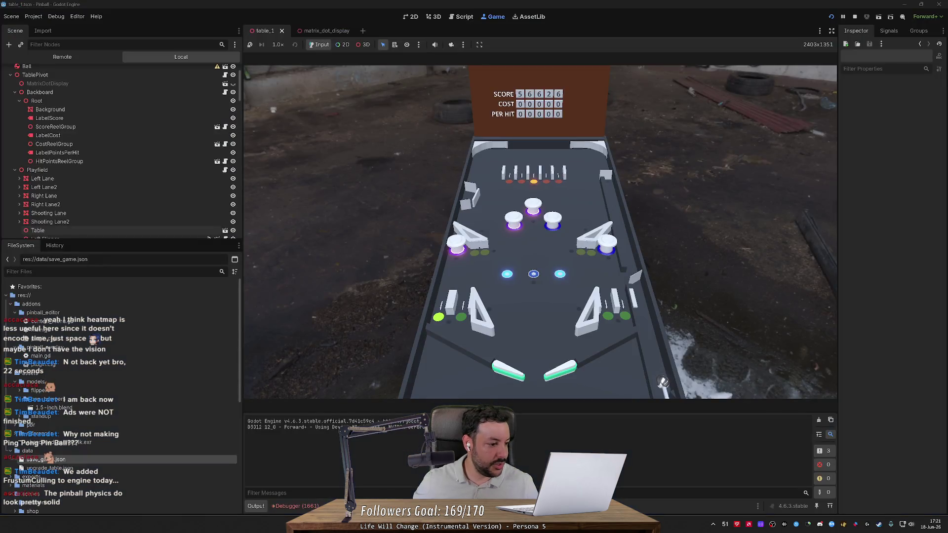